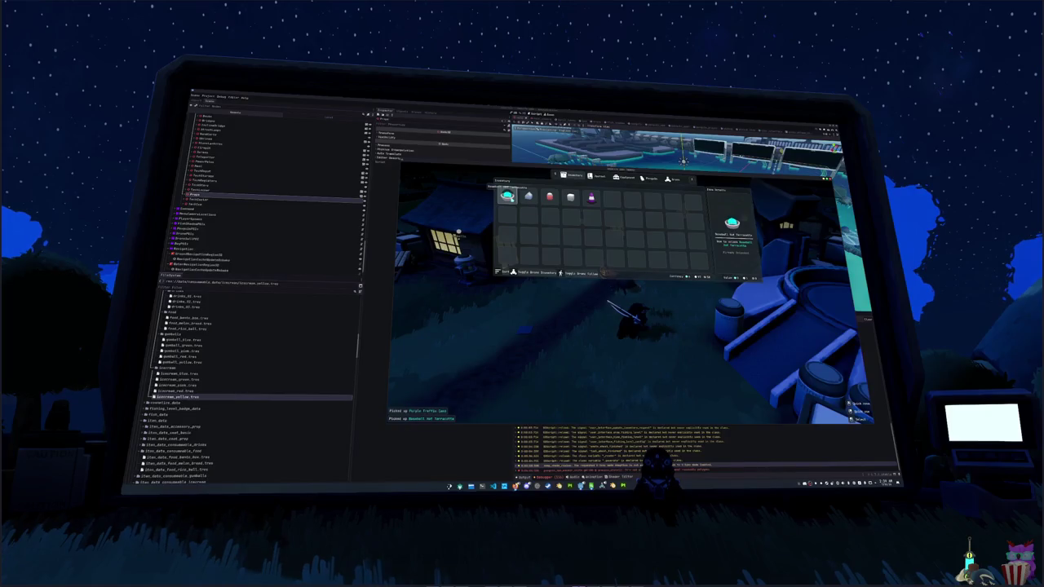
Step: Try using the Baseball Hat from the inventory, then stop the running game
{"action": "key", "text": "Escape"}
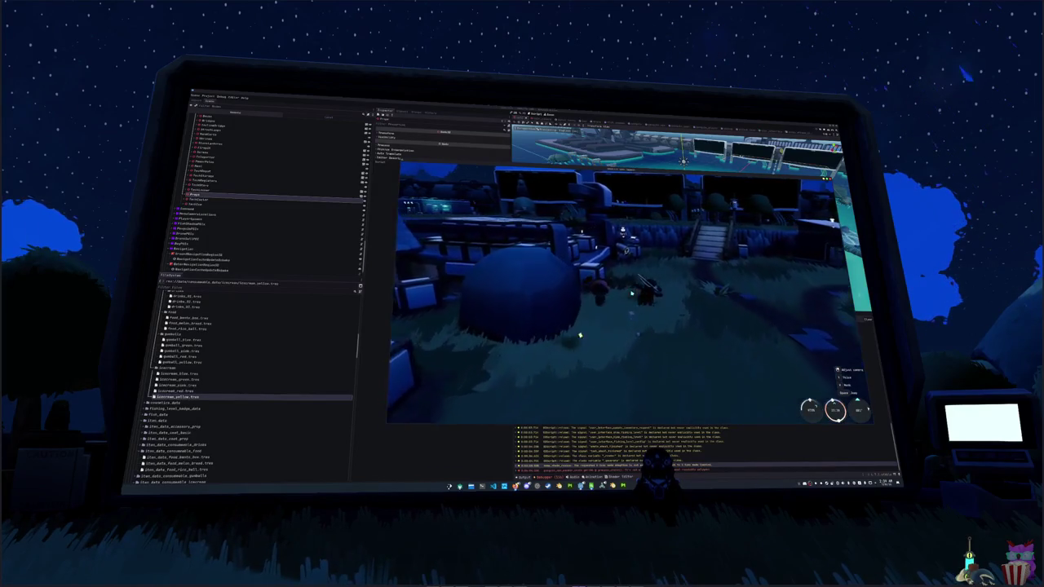
{"action": "key", "text": "i"}
{"action": "left_click", "coordinate": [507, 196]}
{"action": "double_click", "coordinate": [507, 195]}
{"action": "double_click", "coordinate": [506, 196]}
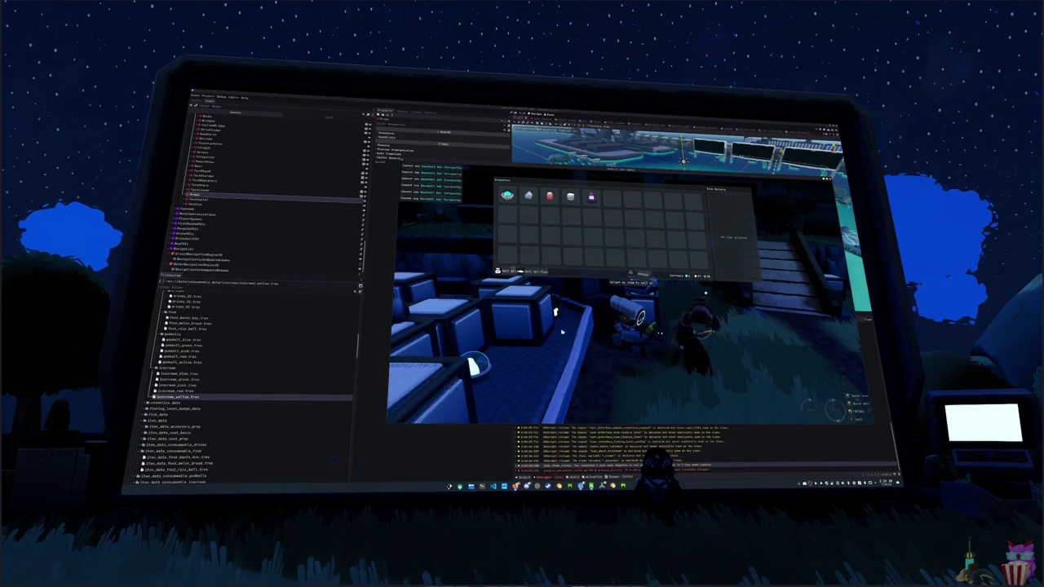
{"action": "key", "text": "Tab"}
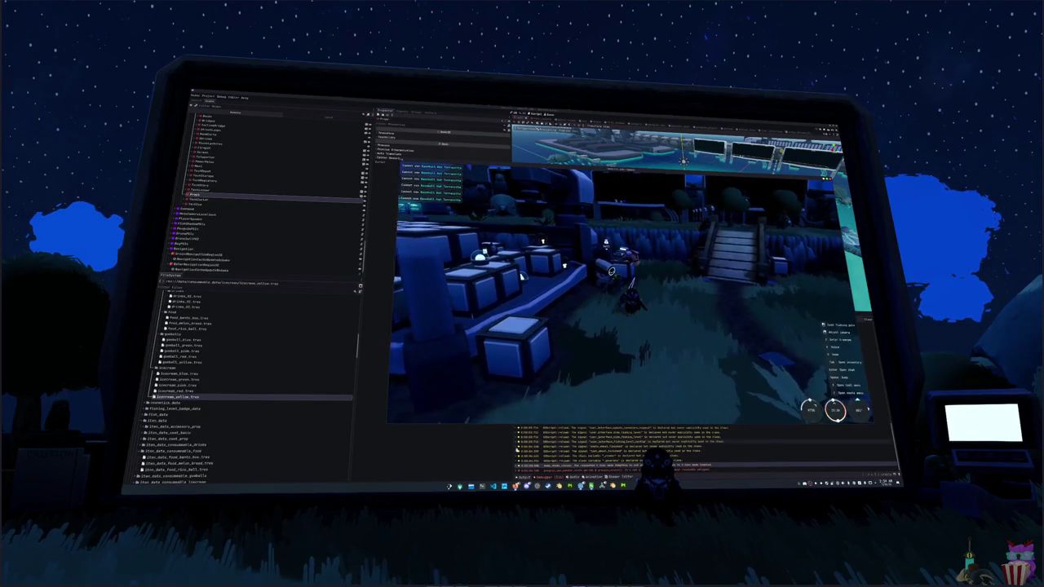
{"action": "key", "text": "F8"}
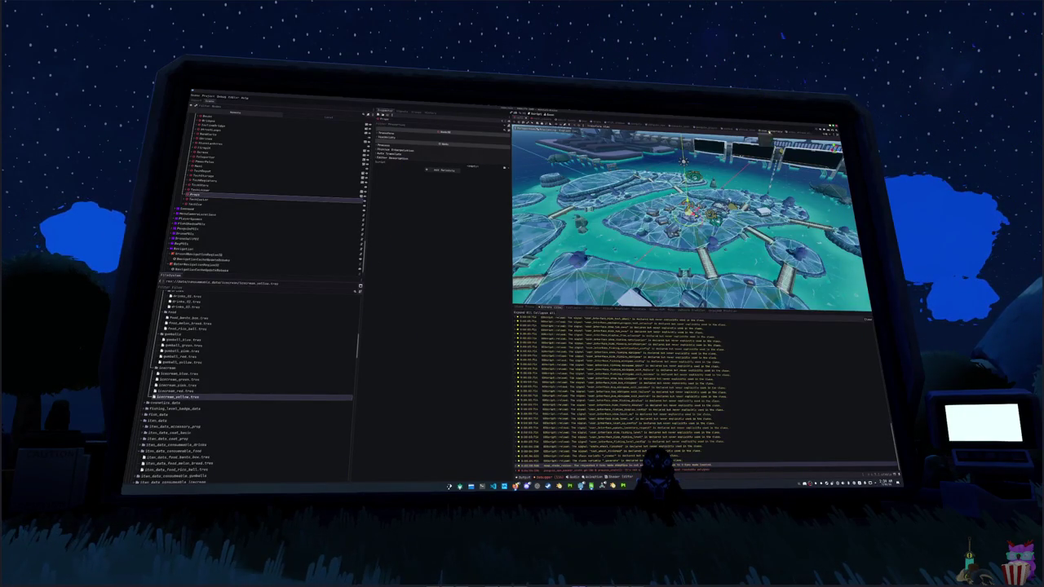
Step: Switch to the inventory UI scene and collapse the MarginContainer node
{"action": "key", "text": "ctrl+Tab"}
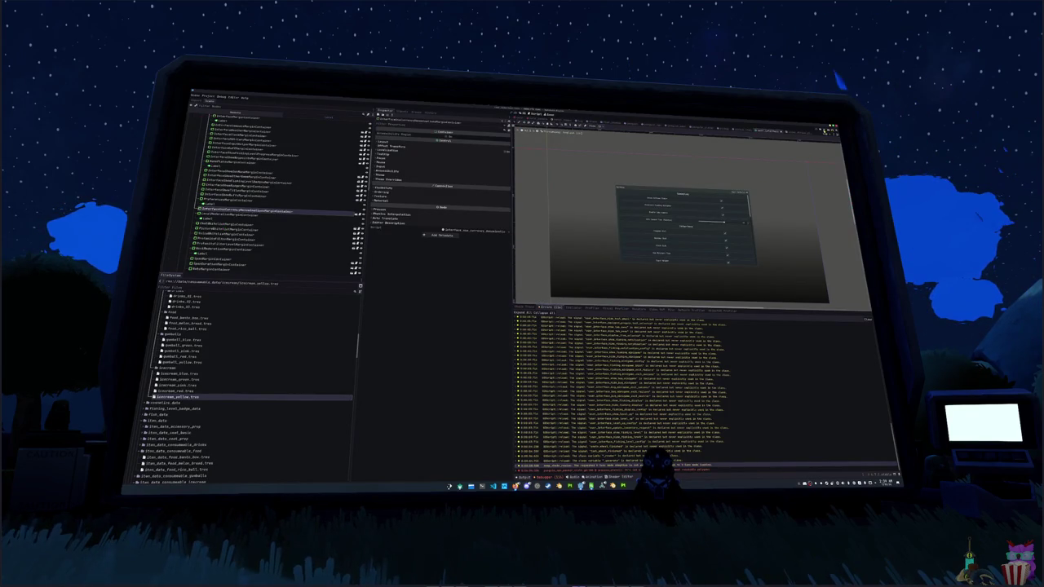
{"action": "scroll", "coordinate": [278, 223], "scroll_direction": "down", "scroll_amount": 1}
{"action": "scroll", "coordinate": [278, 223], "scroll_direction": "up", "scroll_amount": 5}
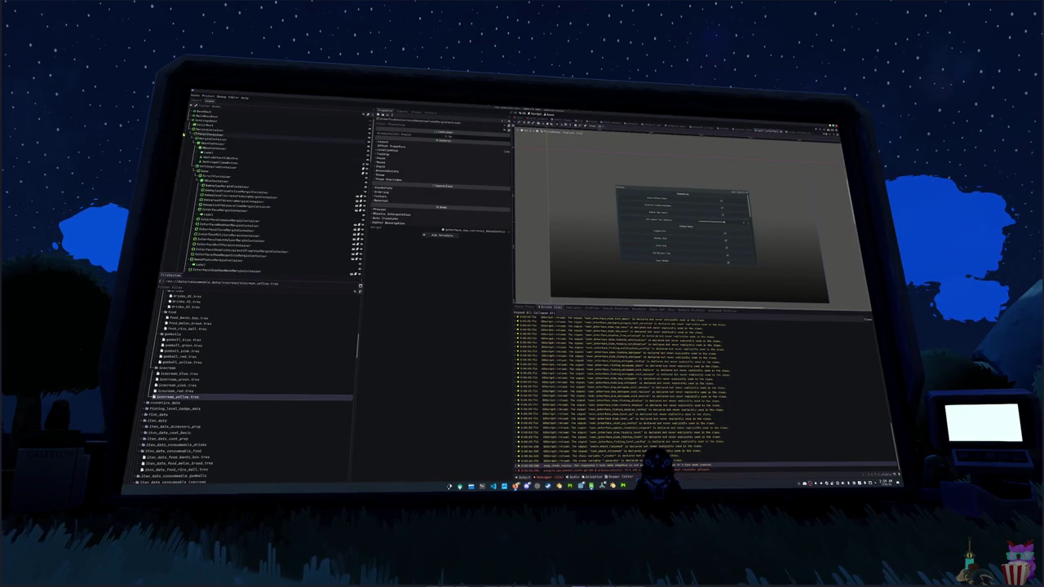
{"action": "scroll", "coordinate": [212, 134], "scroll_direction": "up", "scroll_amount": 5}
{"action": "left_click", "coordinate": [193, 126]}
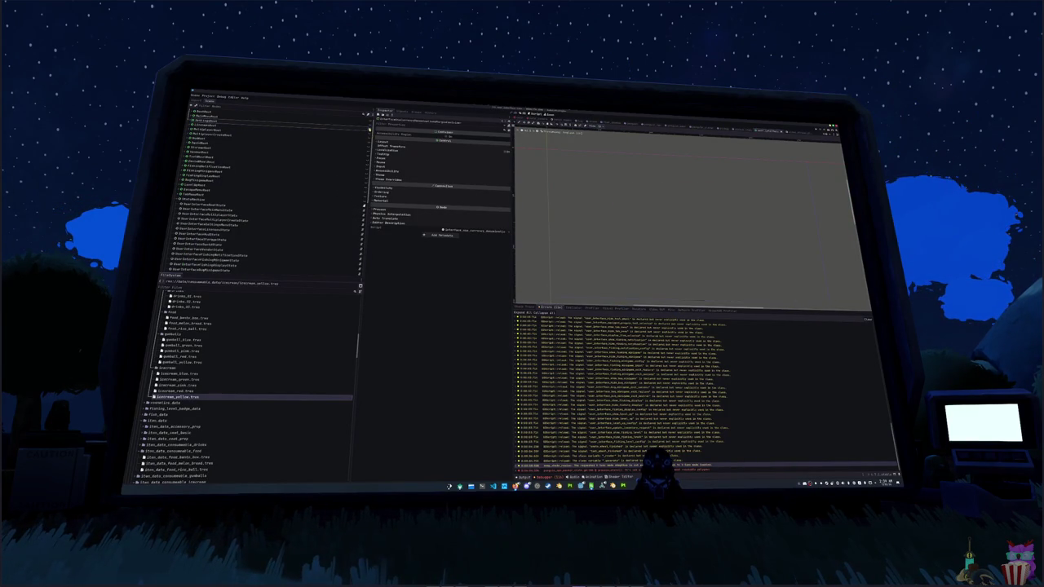
Step: Step through the Scene dock nodes and expand the inventory panel's children
{"action": "left_click", "coordinate": [228, 145]}
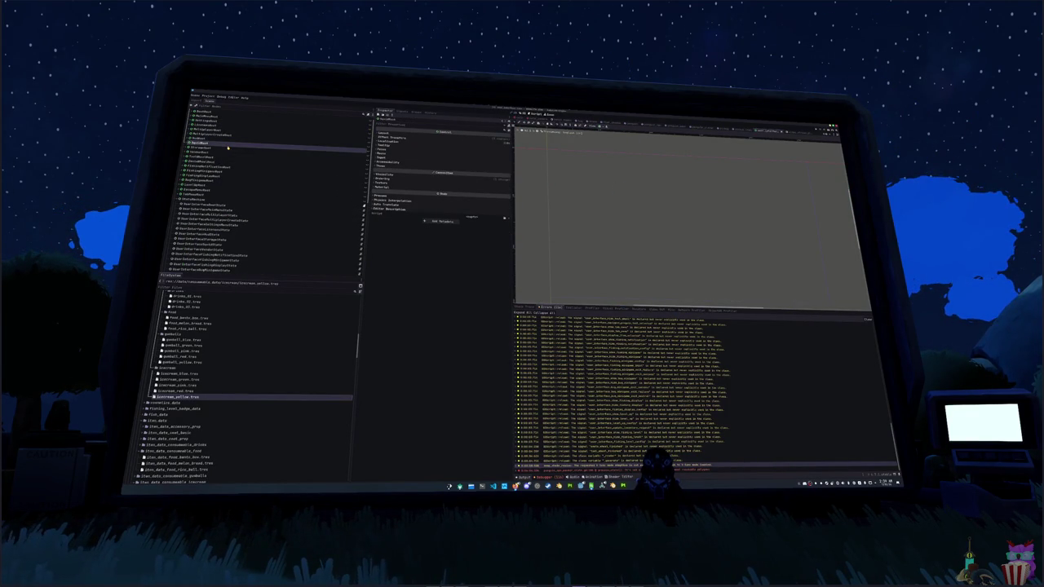
{"action": "left_click", "coordinate": [228, 147]}
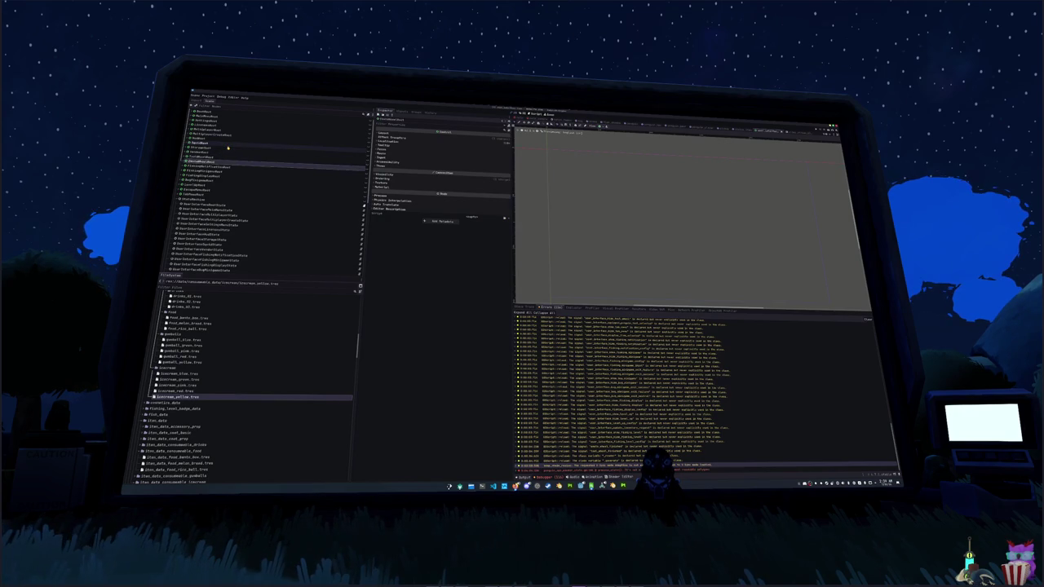
{"action": "key", "text": "Down"}
{"action": "key", "text": "Down"}
{"action": "key", "text": "Down"}
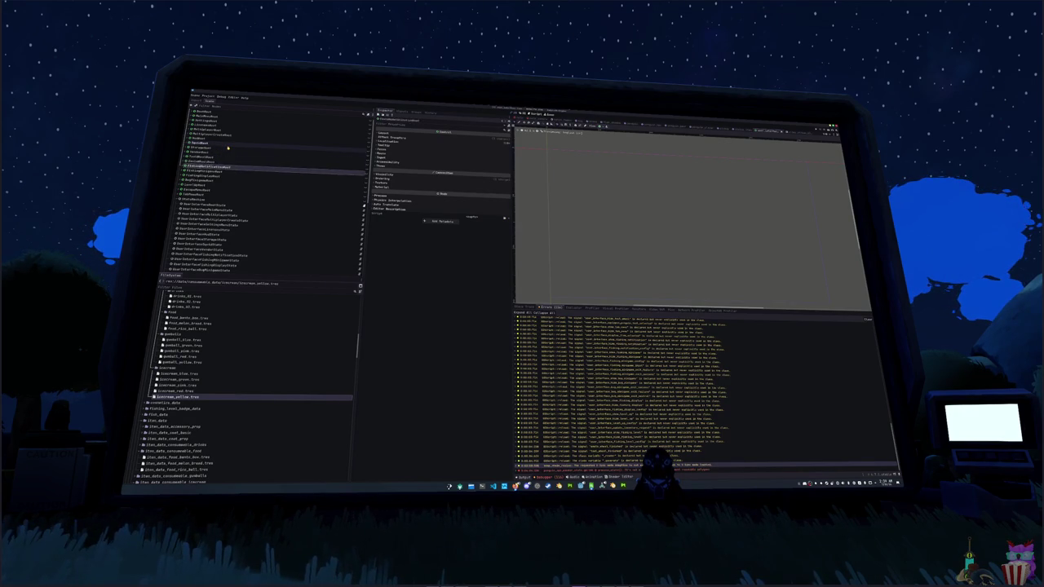
{"action": "key", "text": "Up"}
{"action": "key", "text": "Up"}
{"action": "key", "text": "Up"}
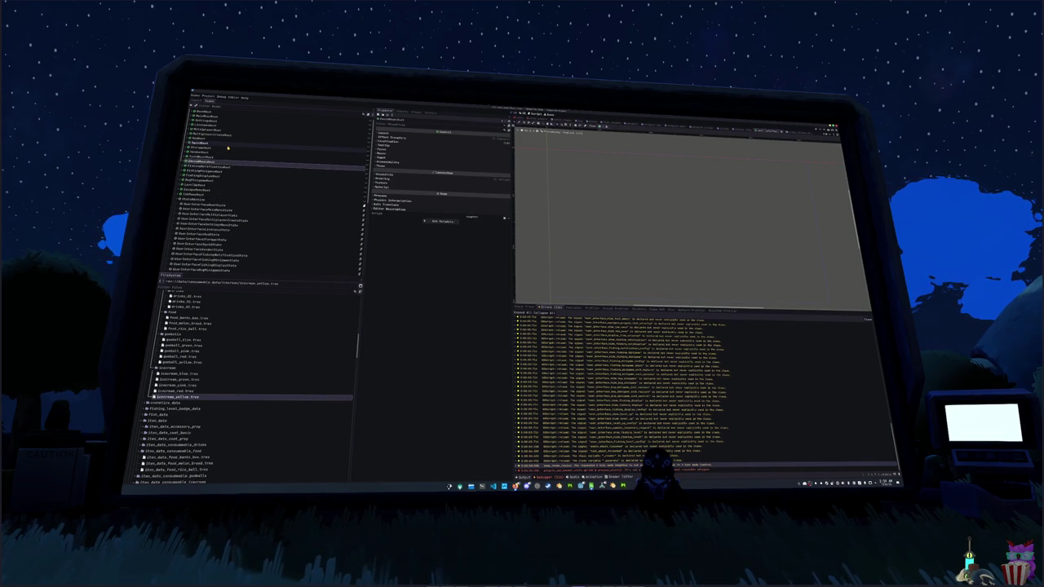
{"action": "key", "text": "Down"}
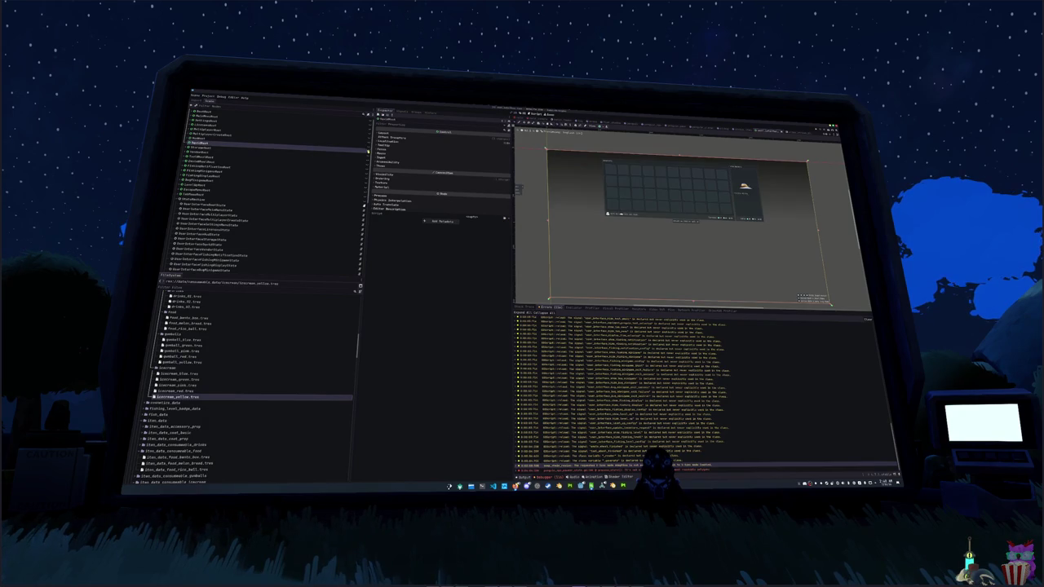
{"action": "key", "text": "Right"}
{"action": "key", "text": "Down"}
{"action": "key", "text": "Down"}
{"action": "key", "text": "Down"}
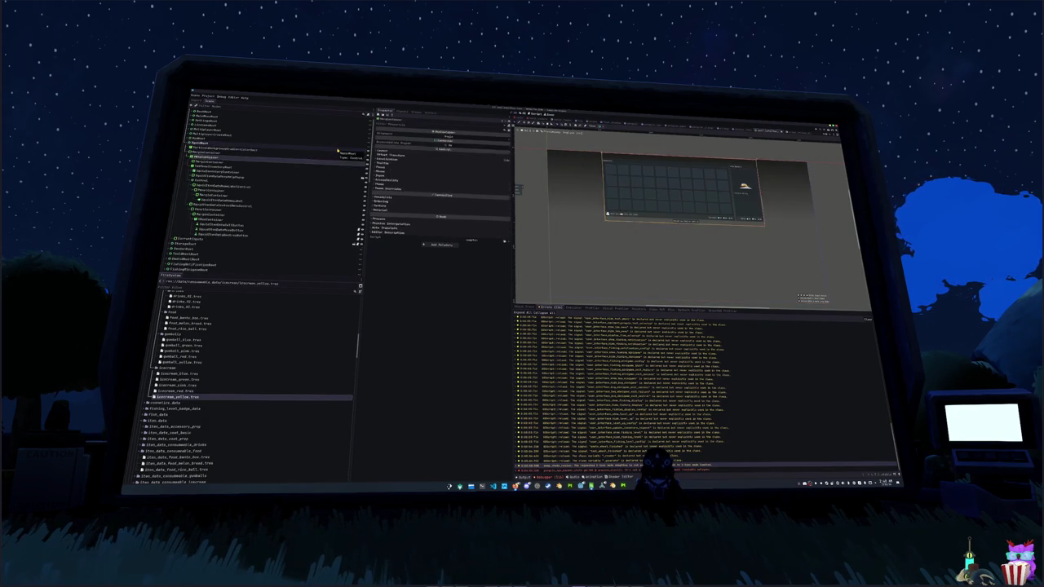
Step: Select the sell Button node and zoom the view in on the Sell All bar
{"action": "key", "text": "Down"}
{"action": "key", "text": "Down"}
{"action": "key", "text": "Down"}
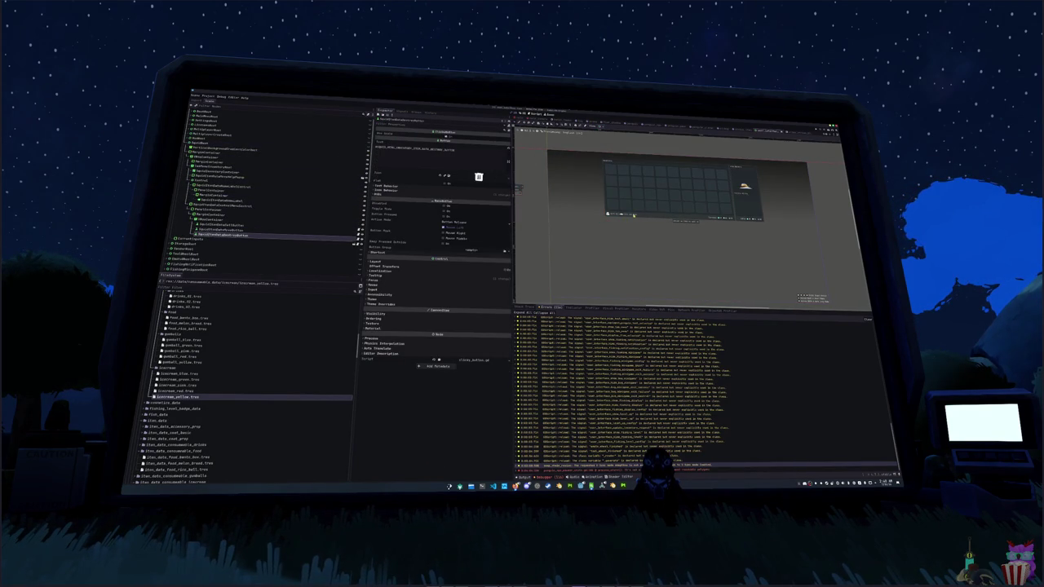
{"action": "key", "text": "Down"}
{"action": "scroll", "coordinate": [632, 214], "scroll_direction": "up", "scroll_amount": 3}
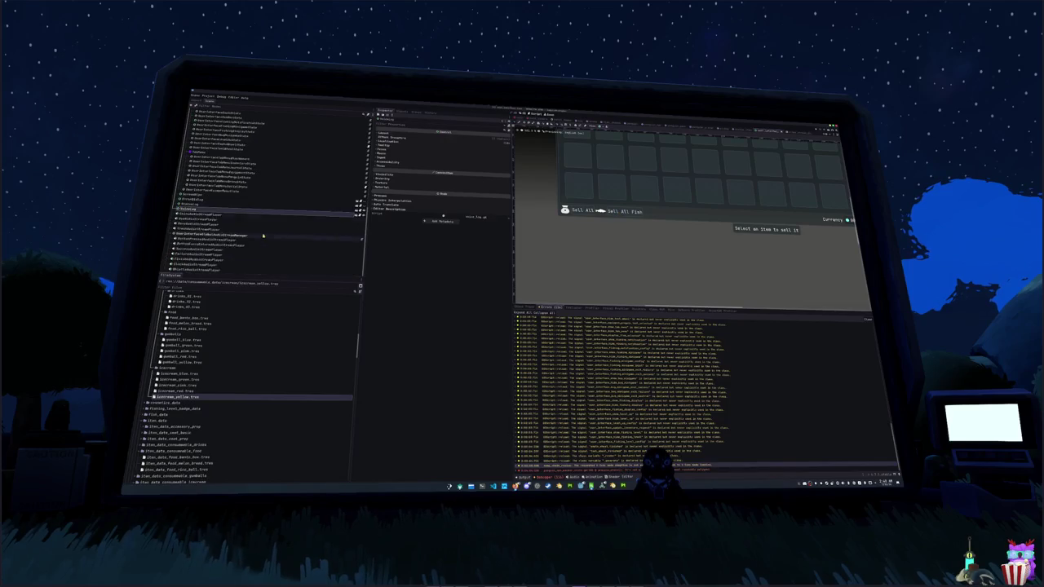
{"action": "scroll", "coordinate": [578, 198], "scroll_direction": "down", "scroll_amount": 3}
{"action": "scroll", "coordinate": [578, 198], "scroll_direction": "down", "scroll_amount": 2}
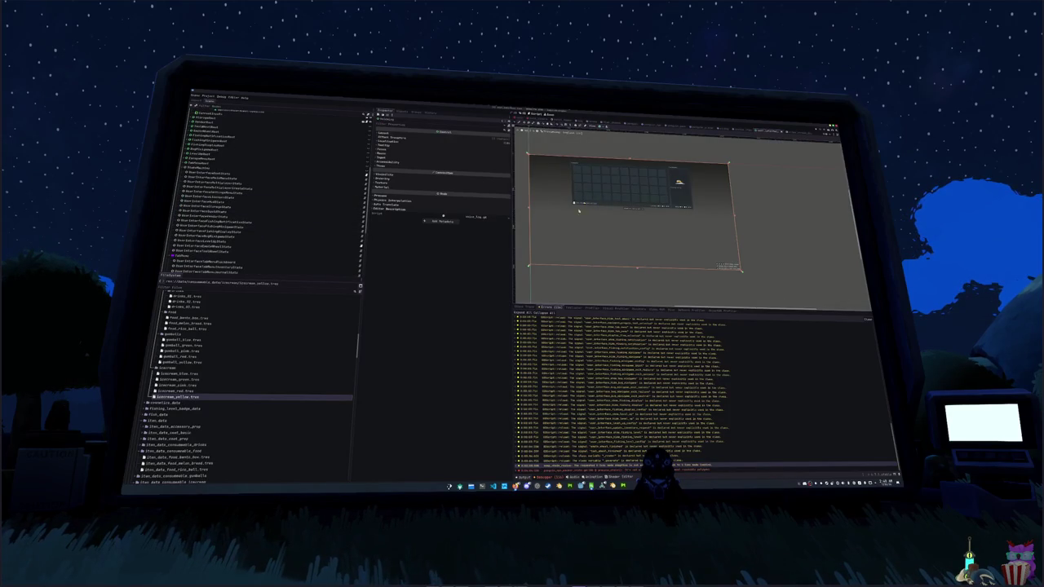
{"action": "scroll", "coordinate": [269, 187], "scroll_direction": "down", "scroll_amount": 3}
{"action": "key", "text": "Down"}
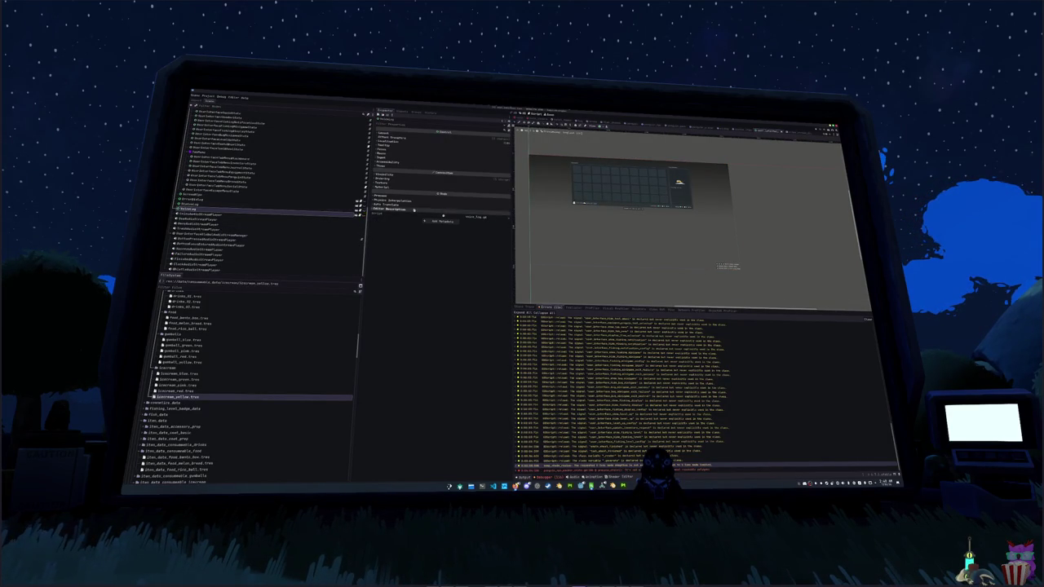
Step: Inspect the Sell All button nodes and their TextureRect icon, then select the new sell button
{"action": "left_click", "coordinate": [271, 186]}
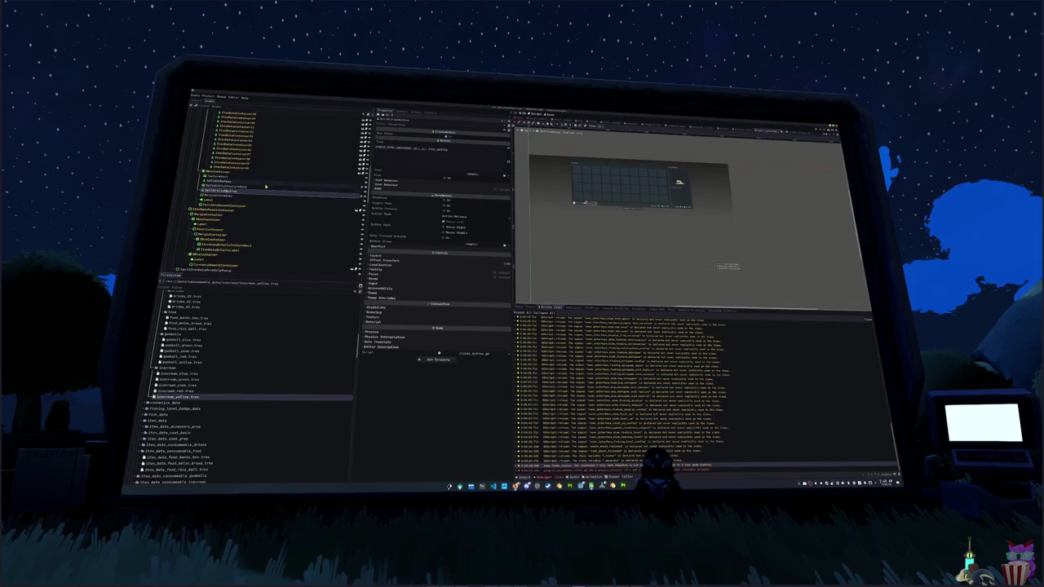
{"action": "left_click", "coordinate": [231, 192]}
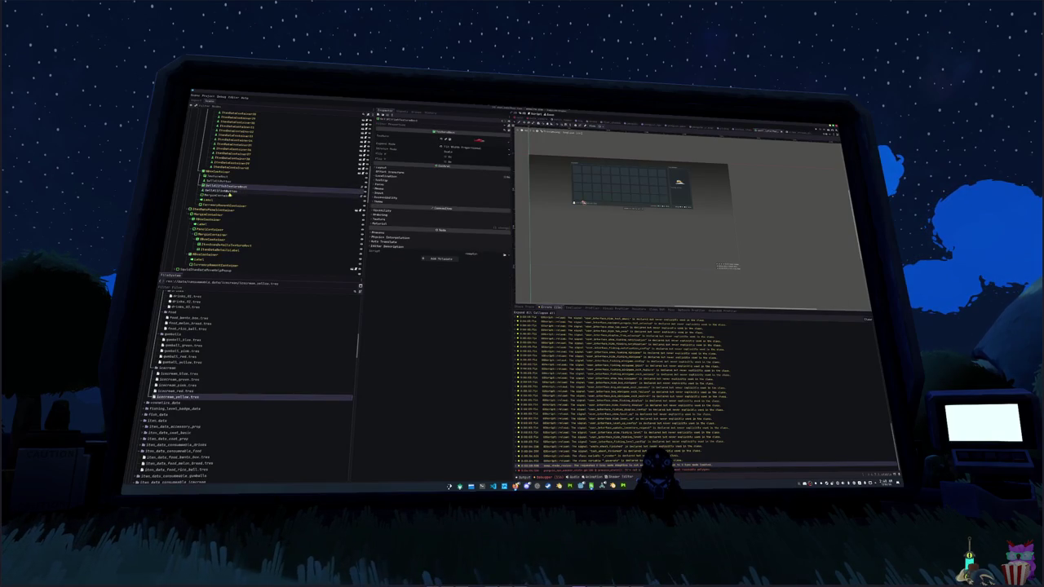
{"action": "left_click", "coordinate": [232, 201]}
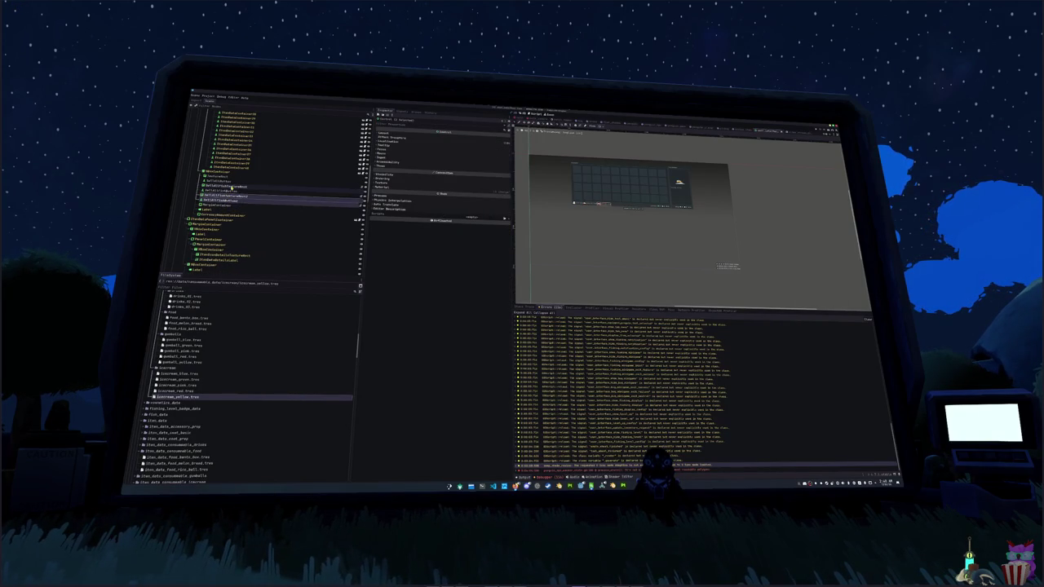
{"action": "left_click", "coordinate": [243, 198]}
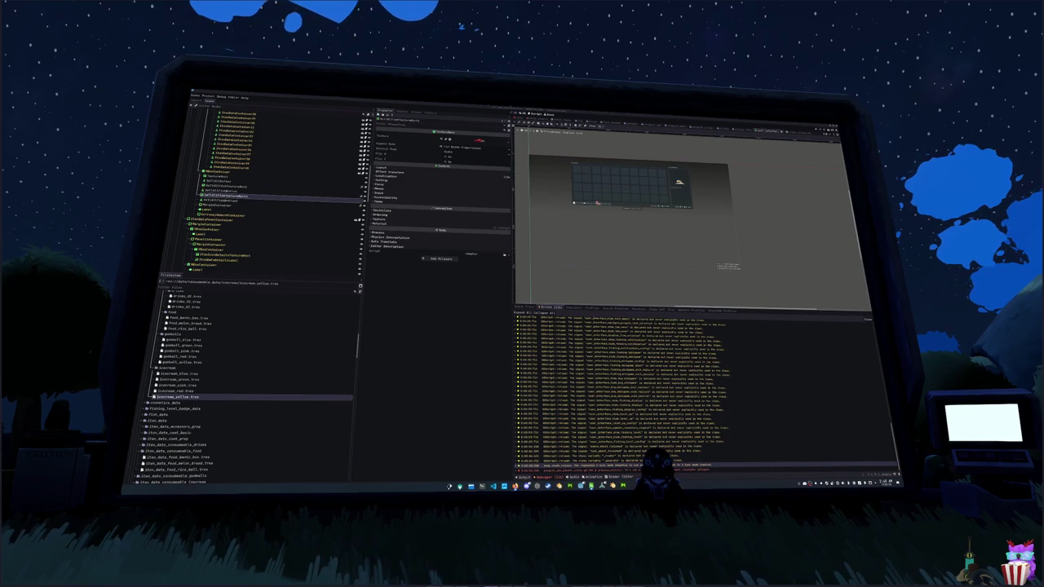
{"action": "left_click", "coordinate": [625, 234]}
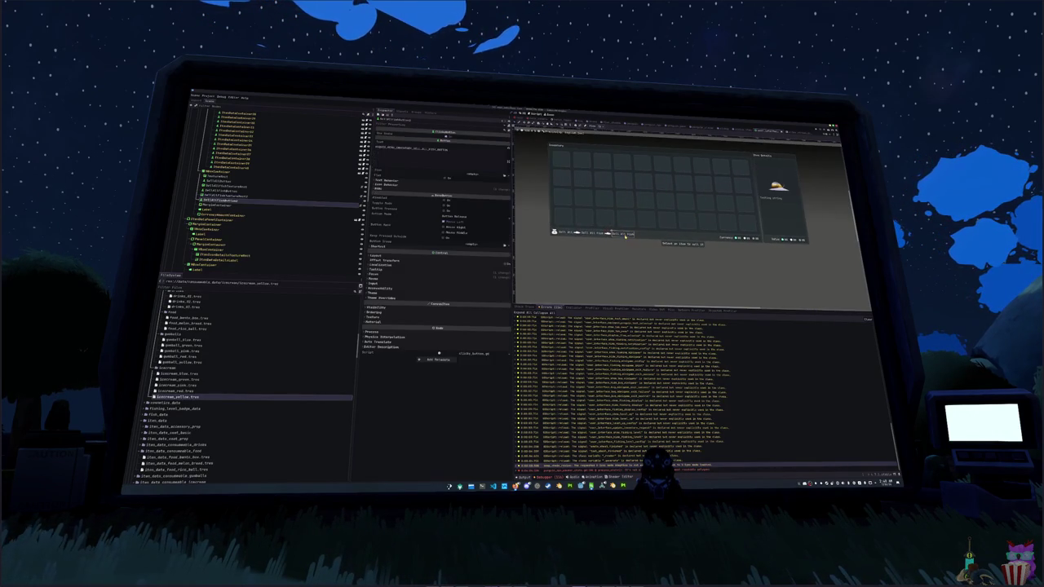
Step: Set the new button's label to its translation key and bring the translations spreadsheet forward
{"action": "left_click", "coordinate": [441, 148]}
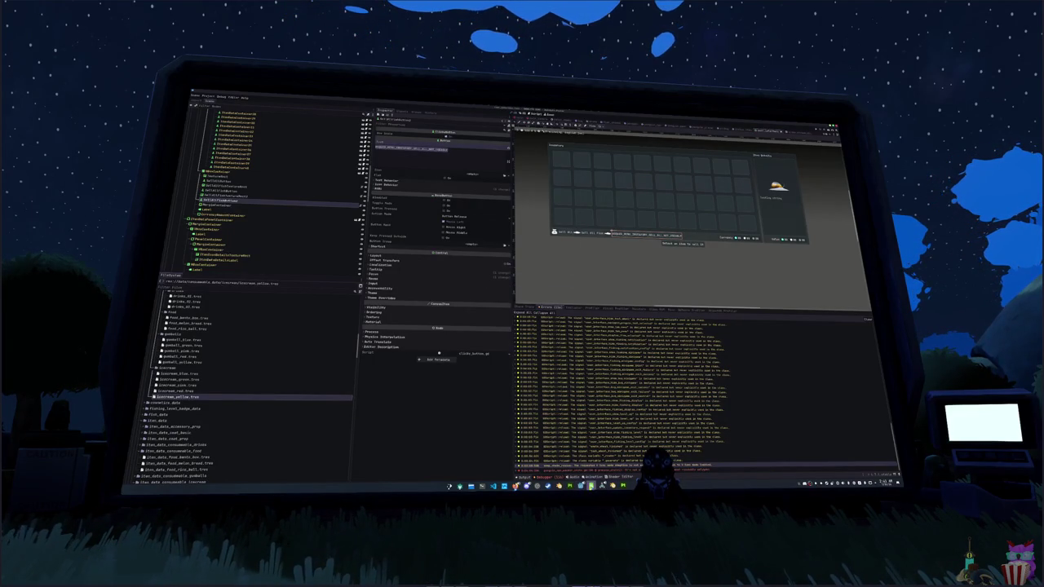
{"action": "left_click", "coordinate": [590, 486]}
{"action": "left_click", "coordinate": [393, 372]}
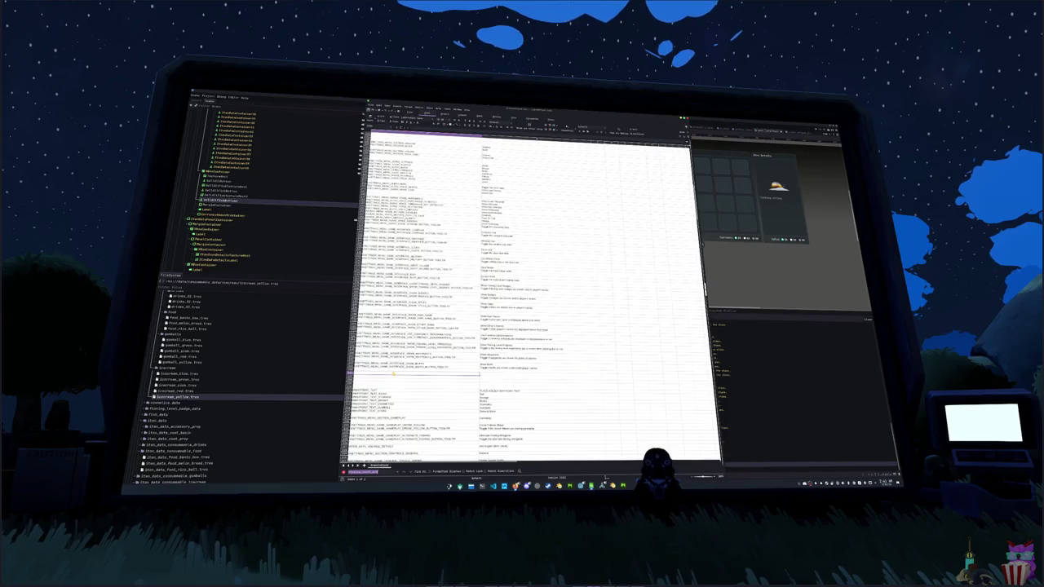
Step: Clear and paste entries in the key column rows, undoing the second replacement
{"action": "scroll", "coordinate": [393, 371], "scroll_direction": "down", "scroll_amount": 5}
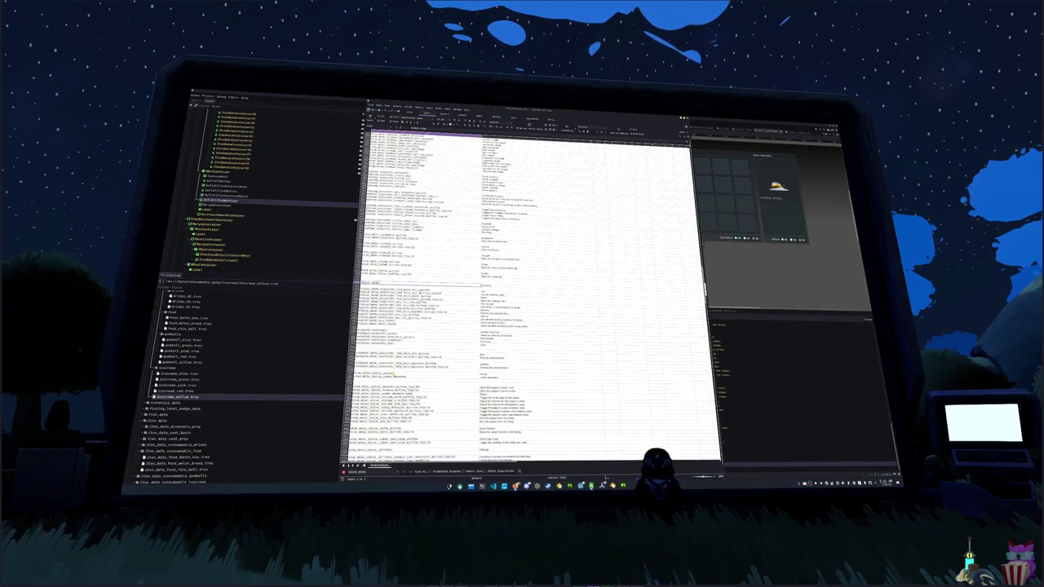
{"action": "left_click", "coordinate": [408, 328]}
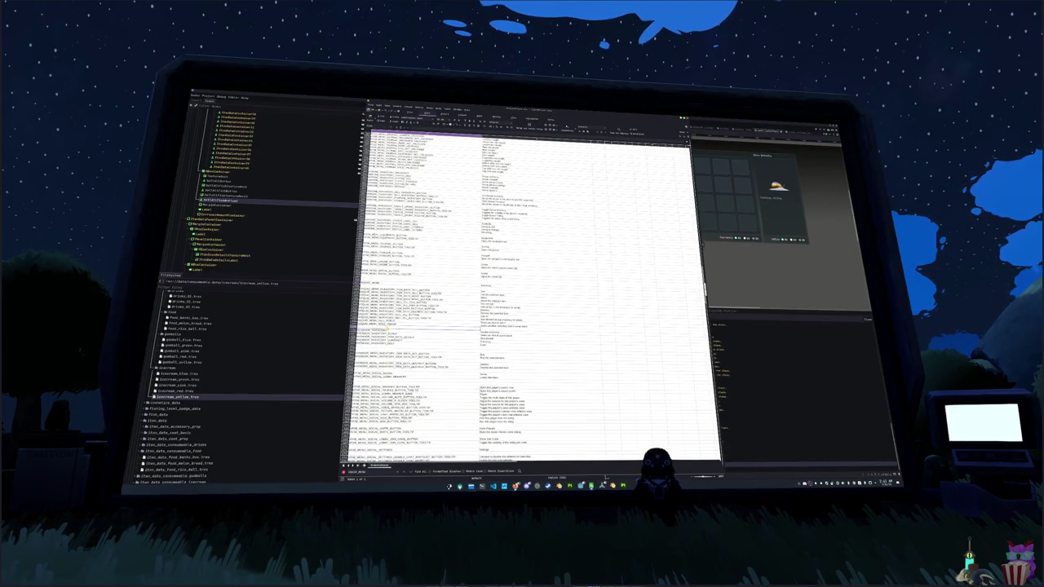
{"action": "mouse_move", "coordinate": [408, 326]}
{"action": "left_mouse_down"}
{"action": "mouse_move", "coordinate": [408, 305]}
{"action": "mouse_move", "coordinate": [587, 287]}
{"action": "left_mouse_up"}
{"action": "key", "text": "Delete"}
{"action": "key", "text": "ctrl+v"}
{"action": "left_click", "coordinate": [408, 322]}
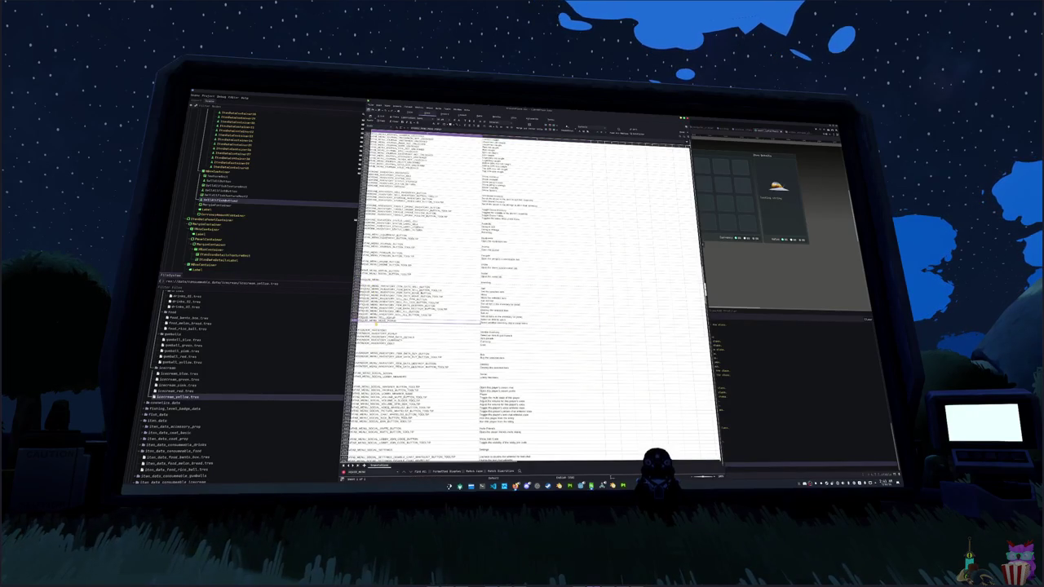
{"action": "left_click_drag", "start_coordinate": [358, 331], "coordinate": [599, 342]}
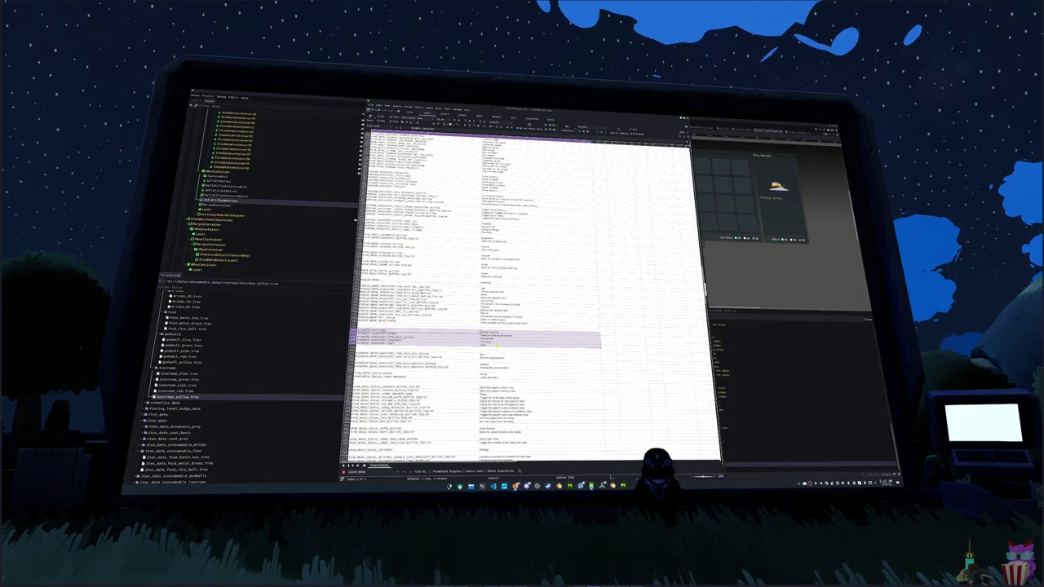
{"action": "key", "text": "Delete"}
{"action": "key", "text": "ctrl+z"}
{"action": "key", "text": "ctrl+y"}
{"action": "key", "text": "ctrl+z"}
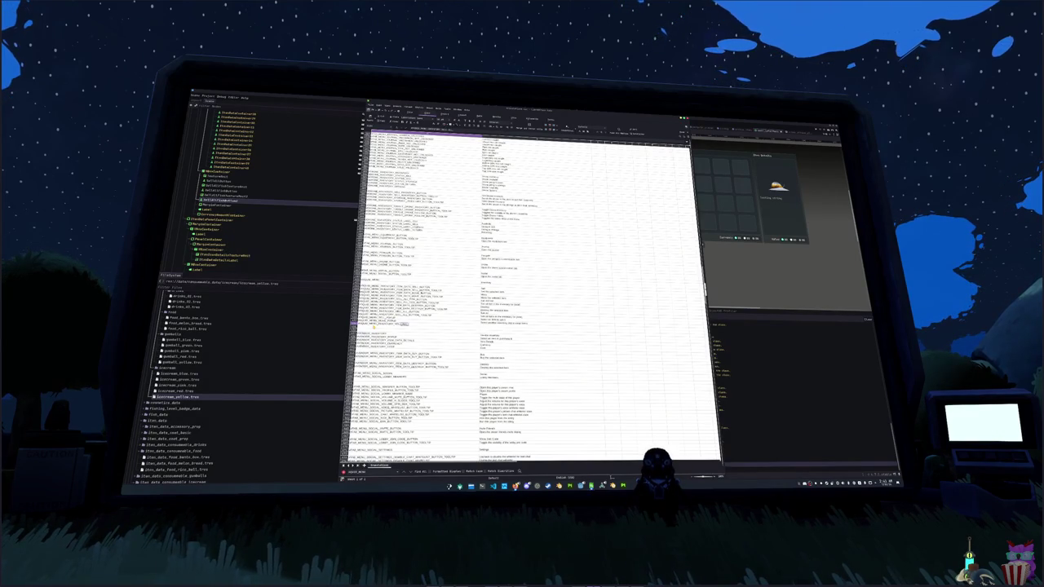
Step: Add a new key ending in _TOOLTIP with its English tooltip text beside it
{"action": "type", "text": "_TOOLTIP"}
{"action": "key", "text": "Return"}
{"action": "key", "text": "ctrl+v"}
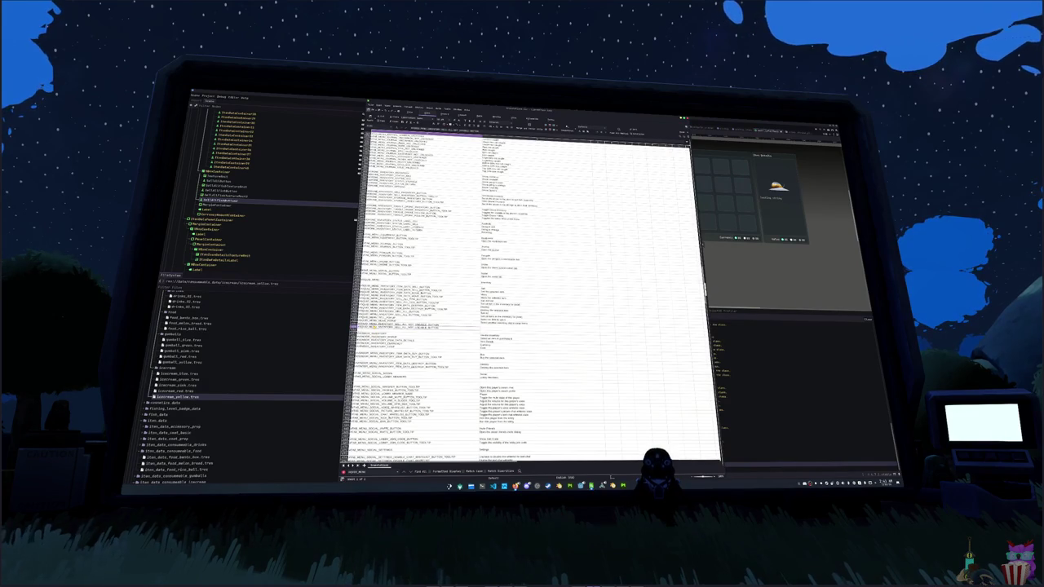
{"action": "key", "text": "Return"}
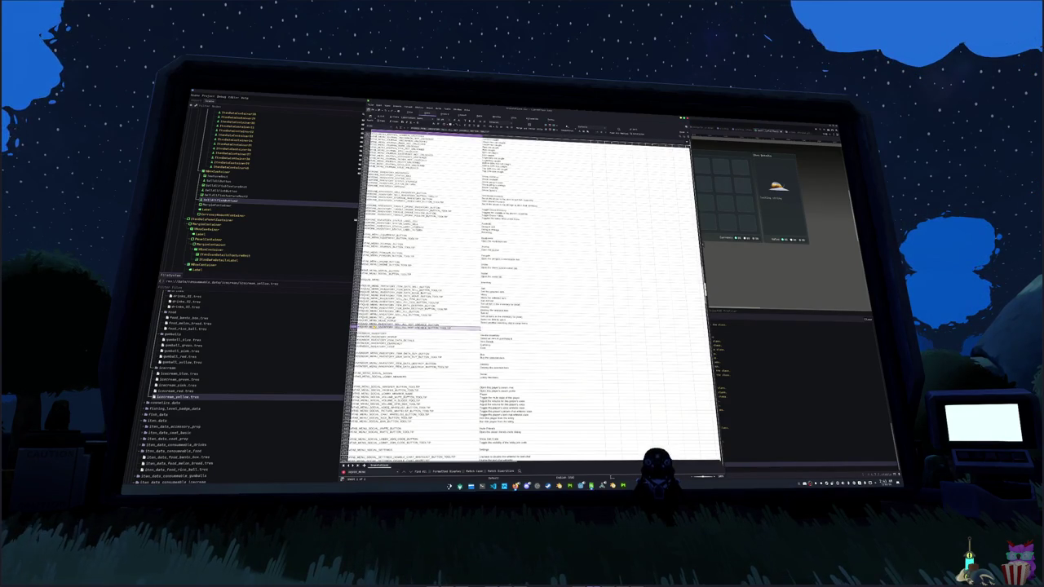
{"action": "key", "text": "ctrl+v"}
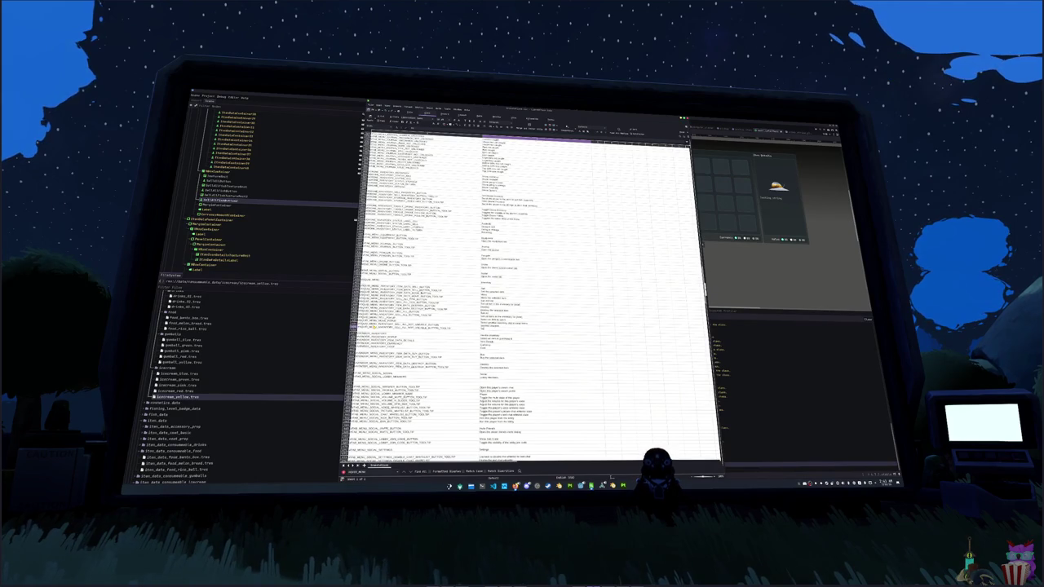
{"action": "left_click", "coordinate": [506, 329]}
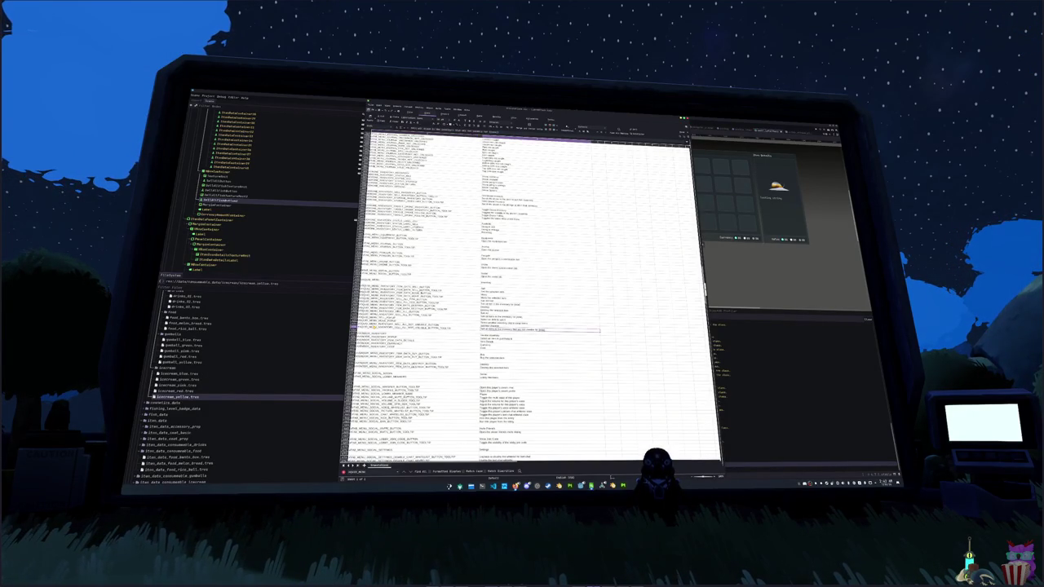
Step: Check the new tooltip key and its text, then return to Godot
{"action": "left_click", "coordinate": [416, 326]}
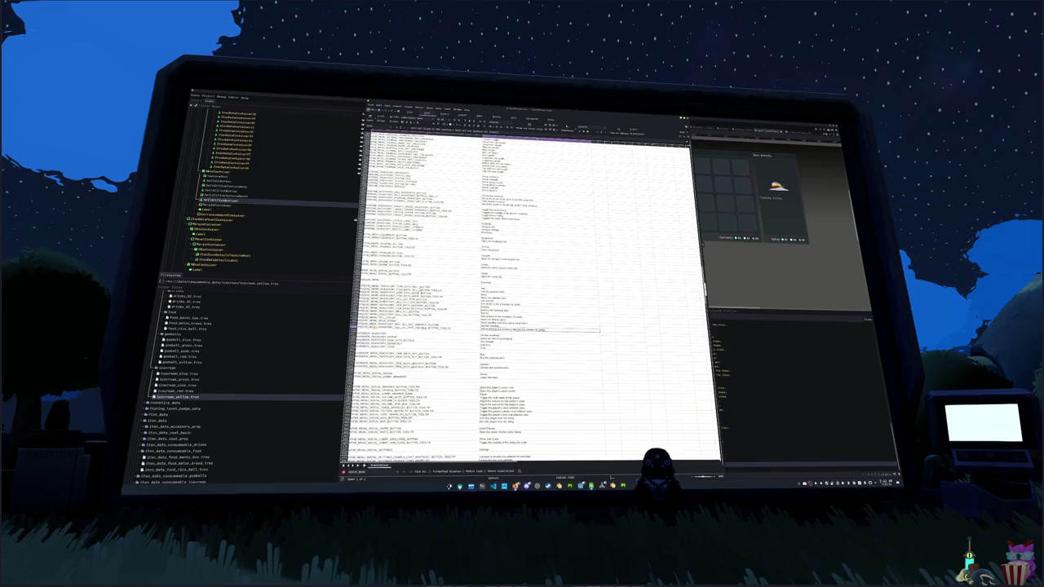
{"action": "left_click", "coordinate": [538, 329]}
{"action": "left_click", "coordinate": [416, 329]}
{"action": "left_click", "coordinate": [534, 329]}
{"action": "key", "text": "alt+Tab"}
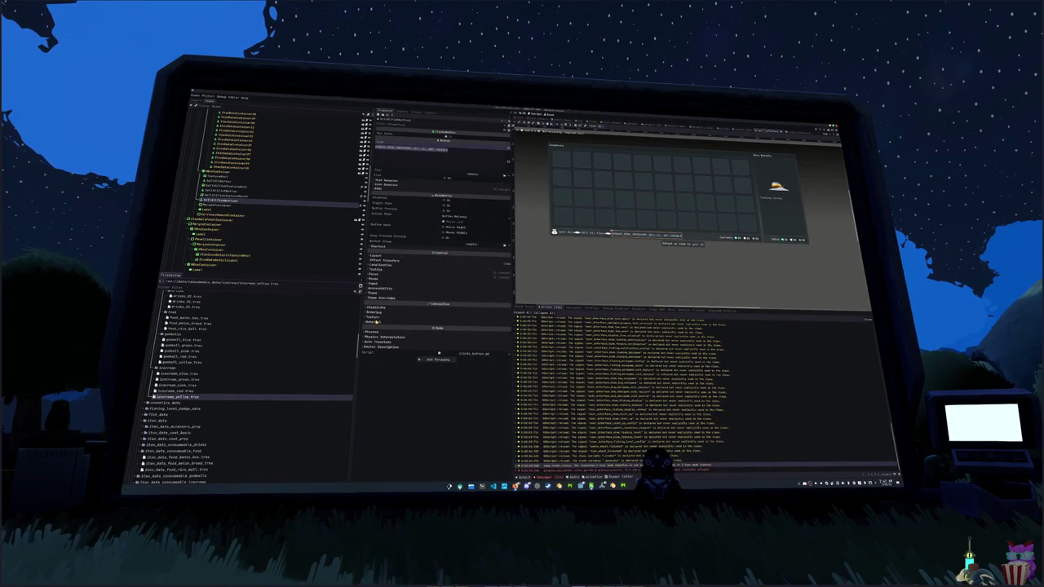
Step: Replace the sell button's Tooltip Text with the new _TOOLTIP key and open the Icon picker
{"action": "key", "text": "alt+Tab"}
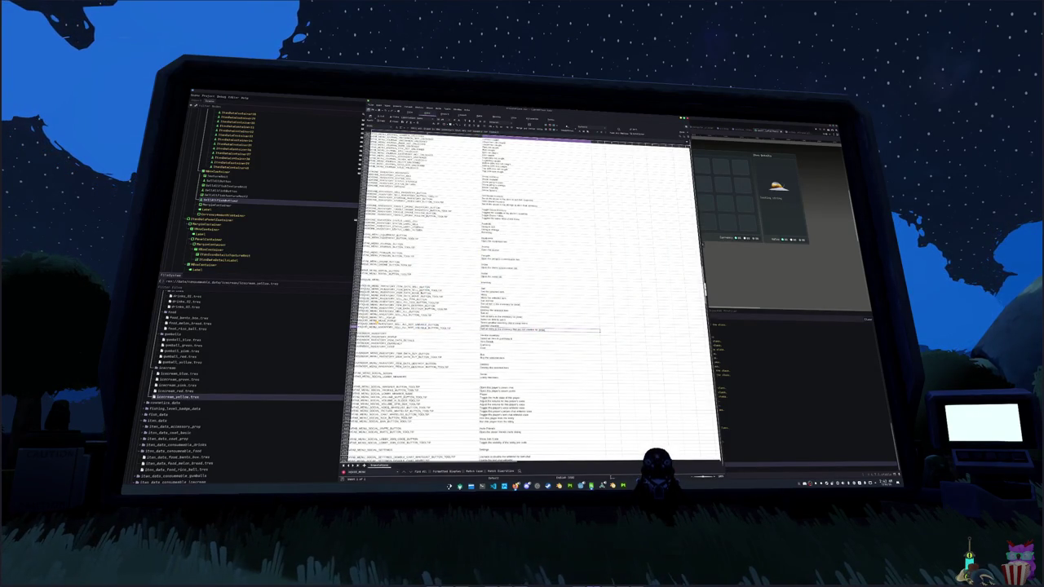
{"action": "key", "text": "alt+Tab"}
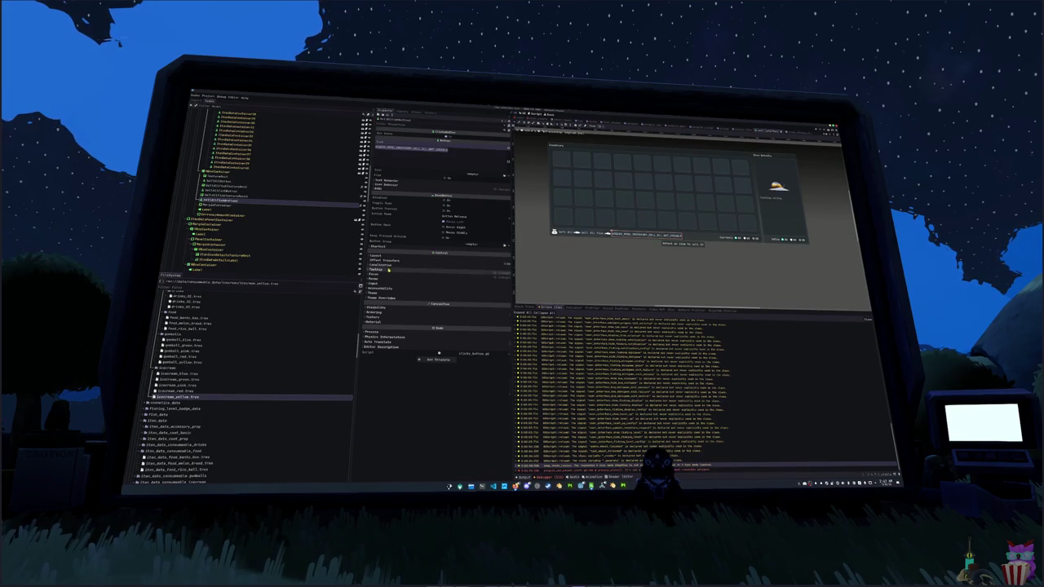
{"action": "left_click", "coordinate": [469, 270]}
{"action": "double_click", "coordinate": [469, 282]}
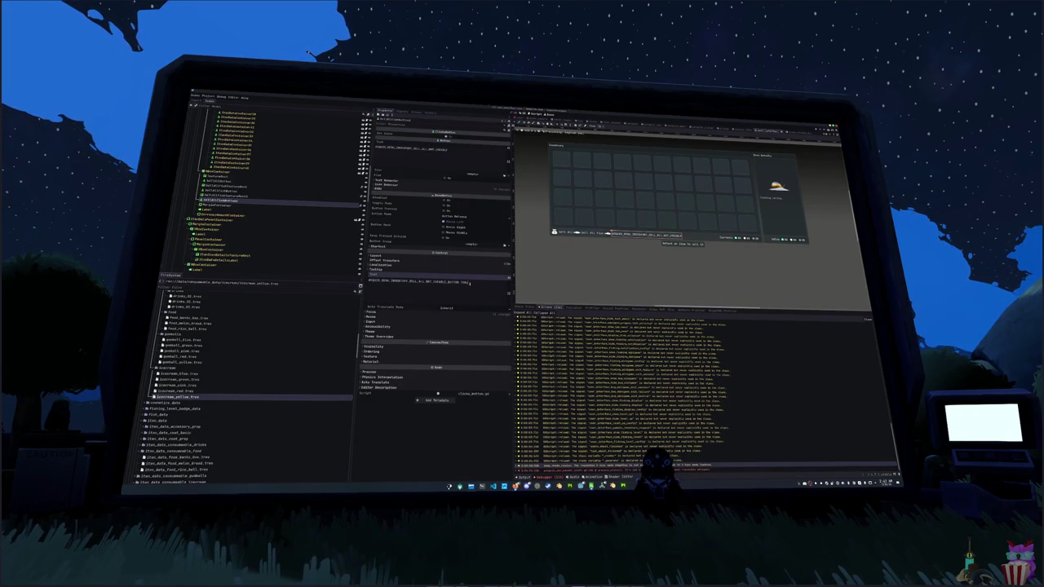
{"action": "left_click", "coordinate": [470, 150]}
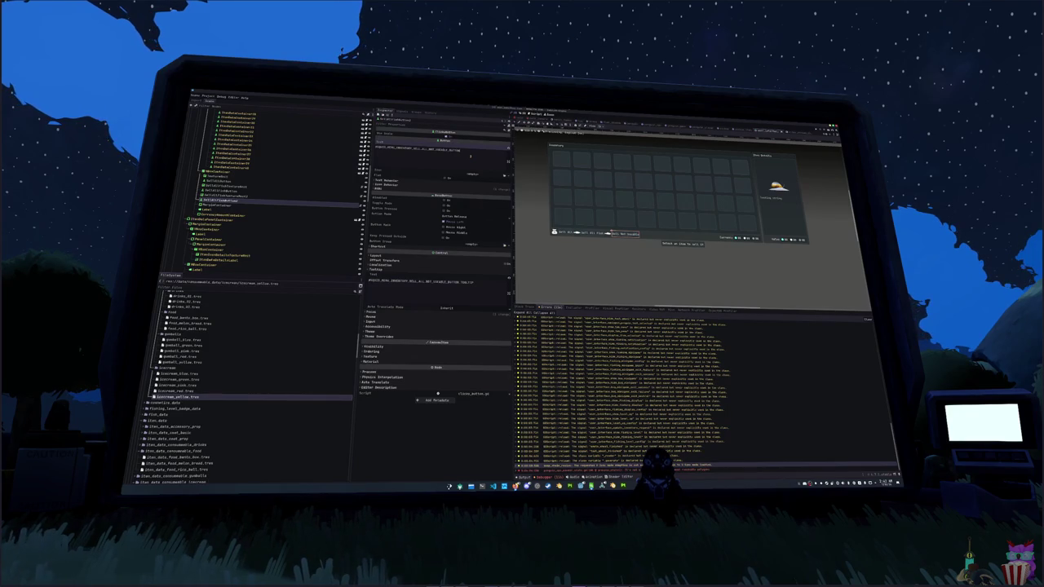
{"action": "left_click", "coordinate": [605, 234]}
{"action": "left_click", "coordinate": [473, 247]}
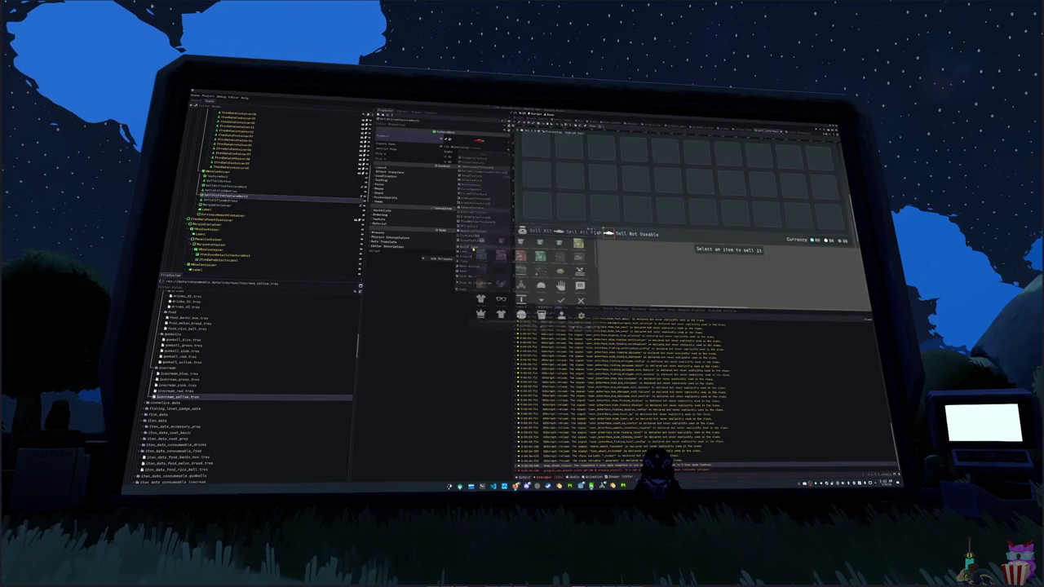
Step: Quick Load an icon for Sell All and a fish icon for Sell All Fish
{"action": "double_click", "coordinate": [497, 303]}
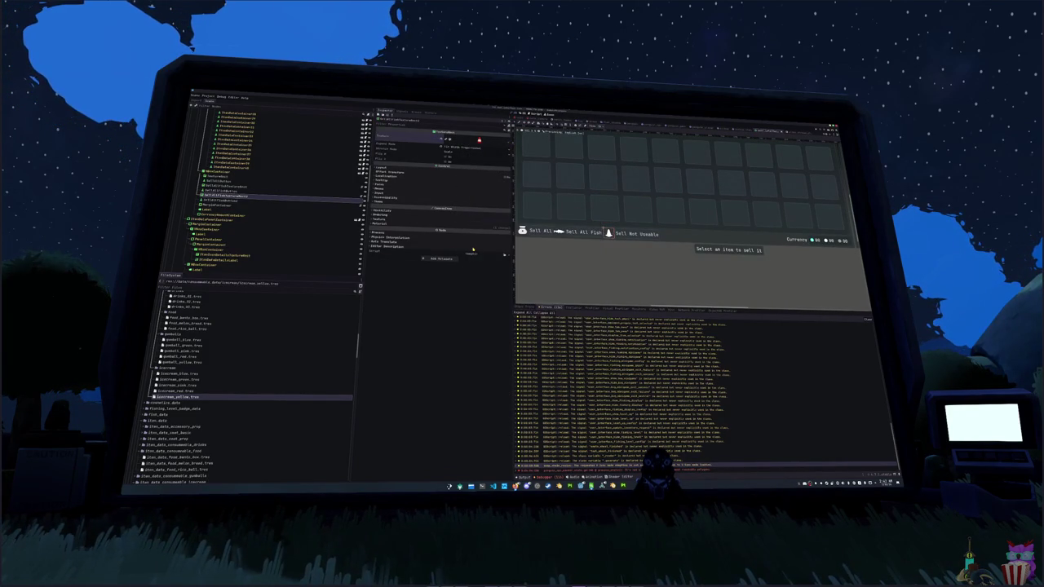
{"action": "left_click", "coordinate": [488, 255]}
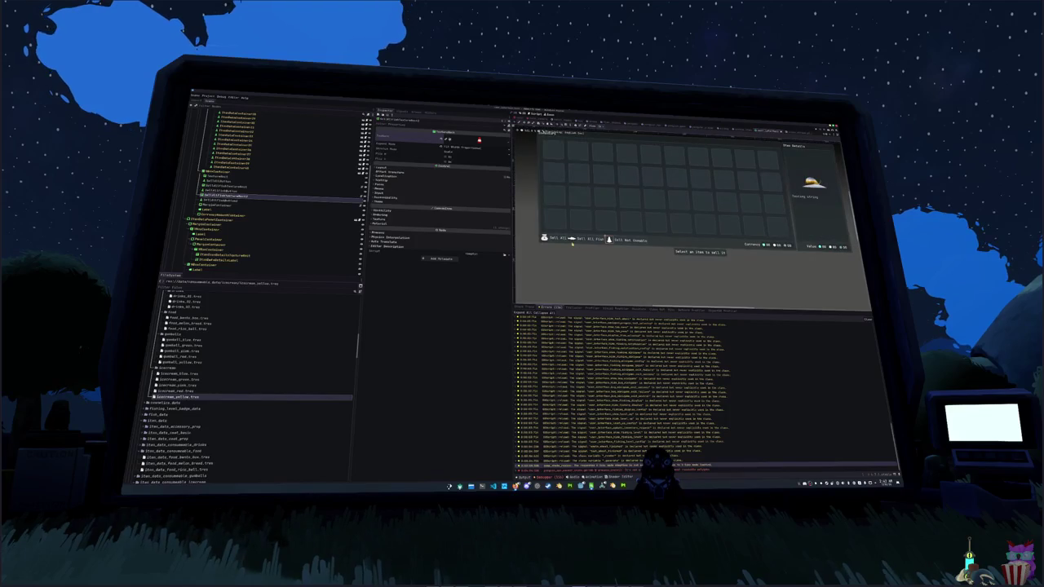
{"action": "left_click", "coordinate": [226, 186]}
{"action": "left_click", "coordinate": [481, 140]}
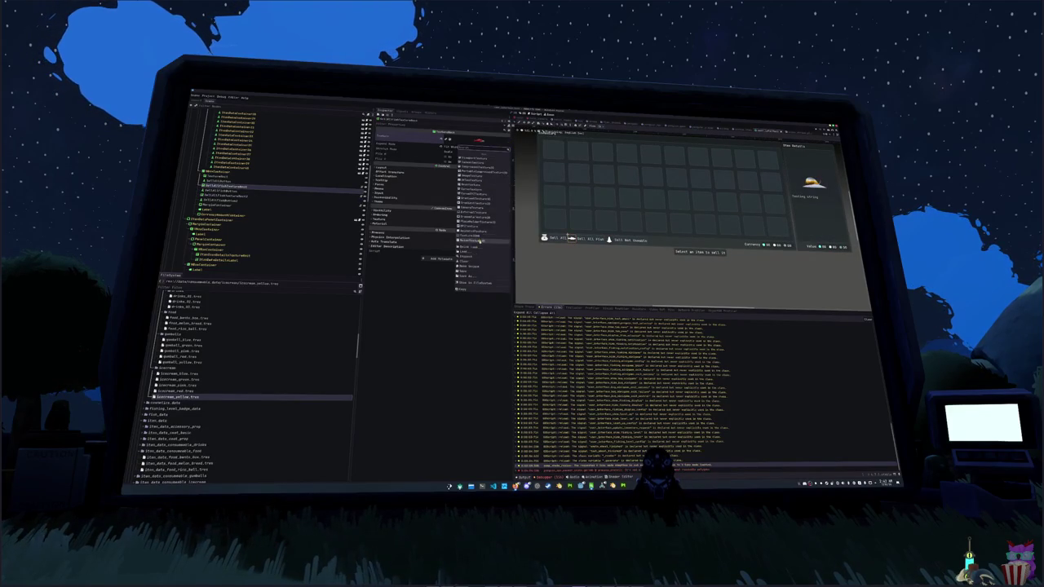
{"action": "left_click", "coordinate": [482, 241]}
{"action": "scroll", "coordinate": [530, 277], "scroll_direction": "up", "scroll_amount": 1}
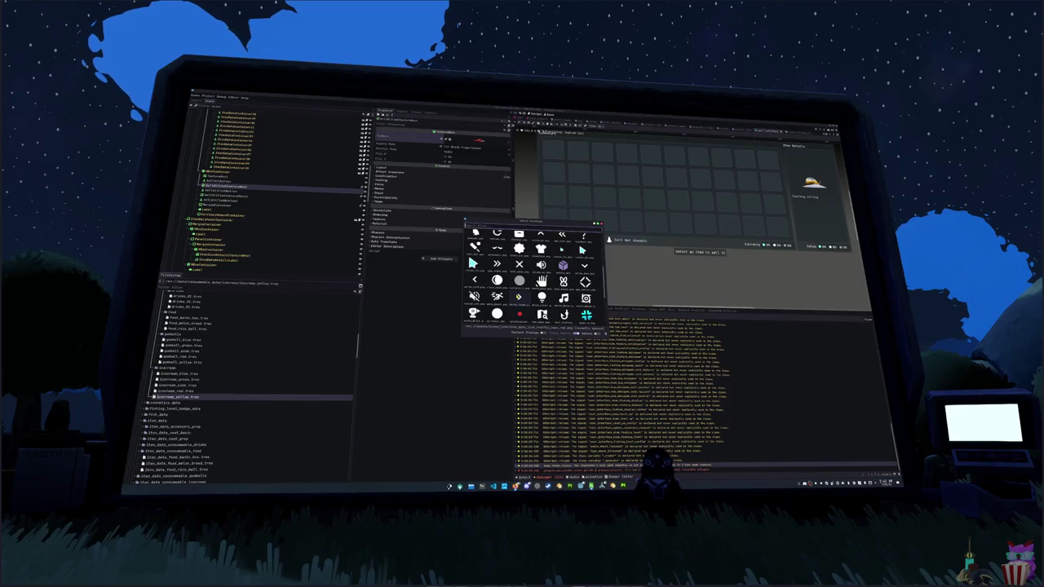
{"action": "scroll", "coordinate": [530, 277], "scroll_direction": "down", "scroll_amount": 5}
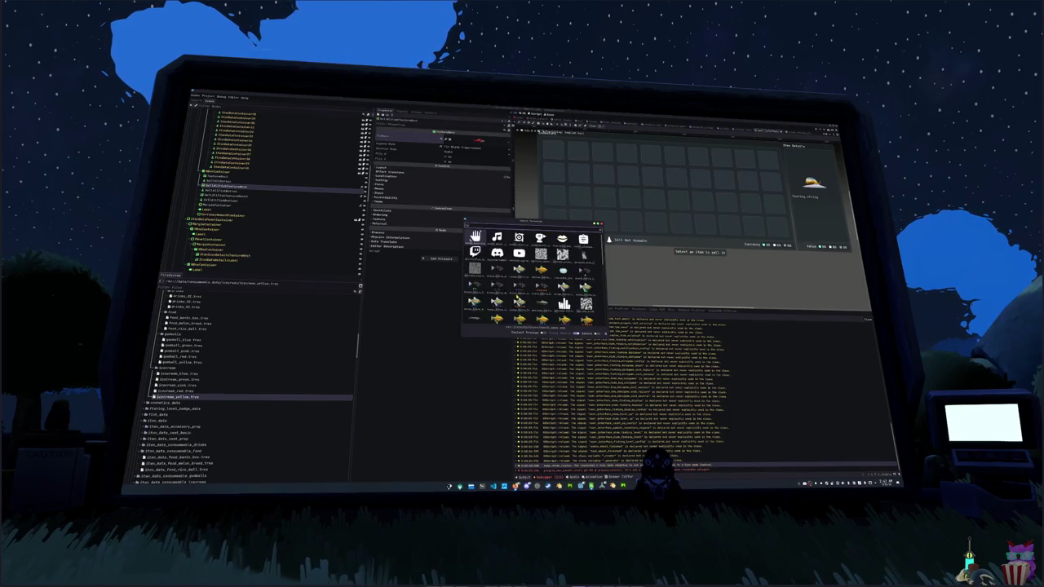
{"action": "double_click", "coordinate": [565, 302]}
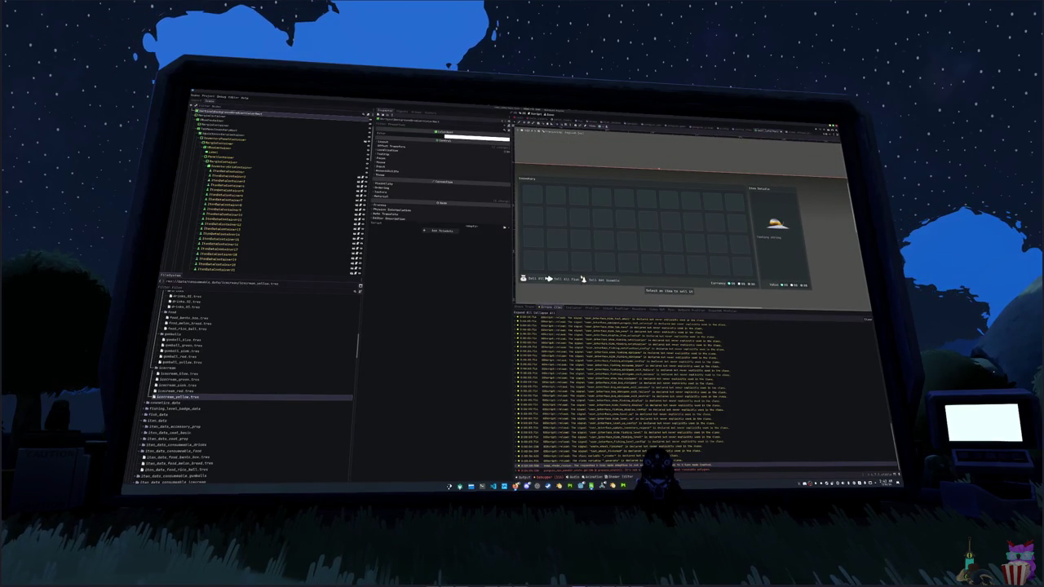
Step: Inspect the Sell All button and its neighbouring node in the Remote tree
{"action": "left_click", "coordinate": [583, 279]}
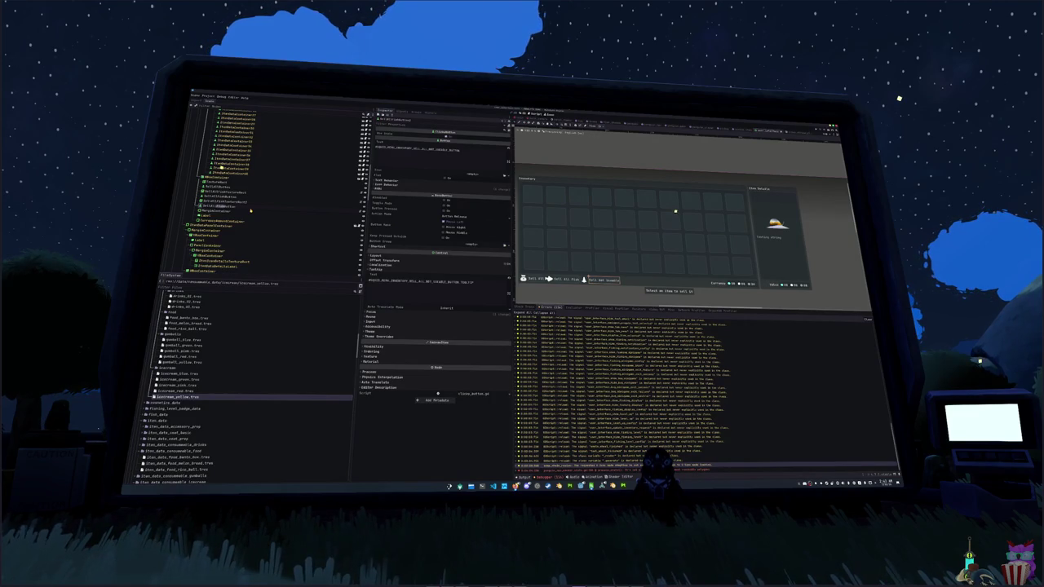
{"action": "left_click", "coordinate": [232, 202]}
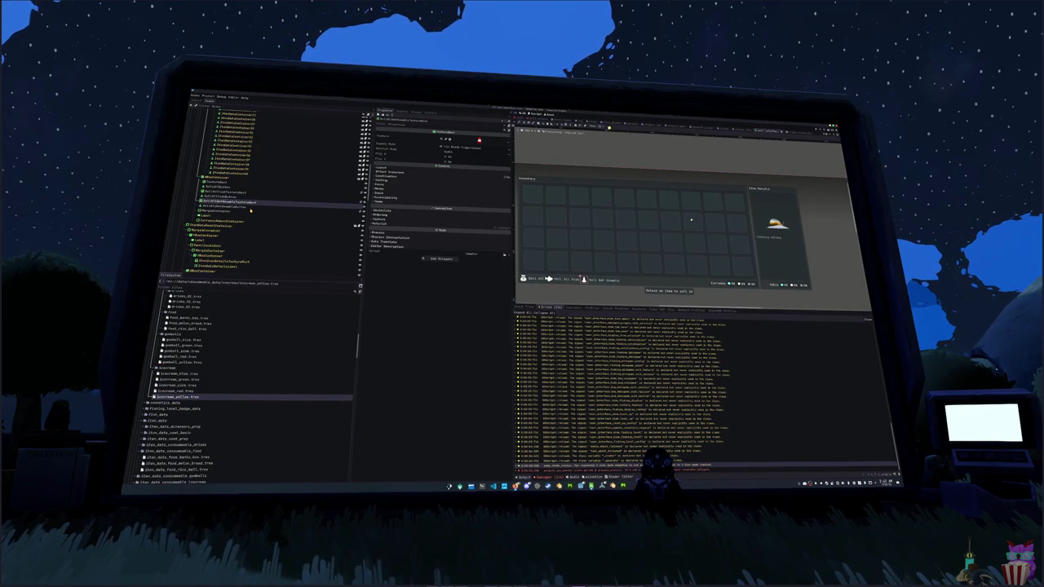
{"action": "scroll", "coordinate": [250, 211], "scroll_direction": "down", "scroll_amount": 5}
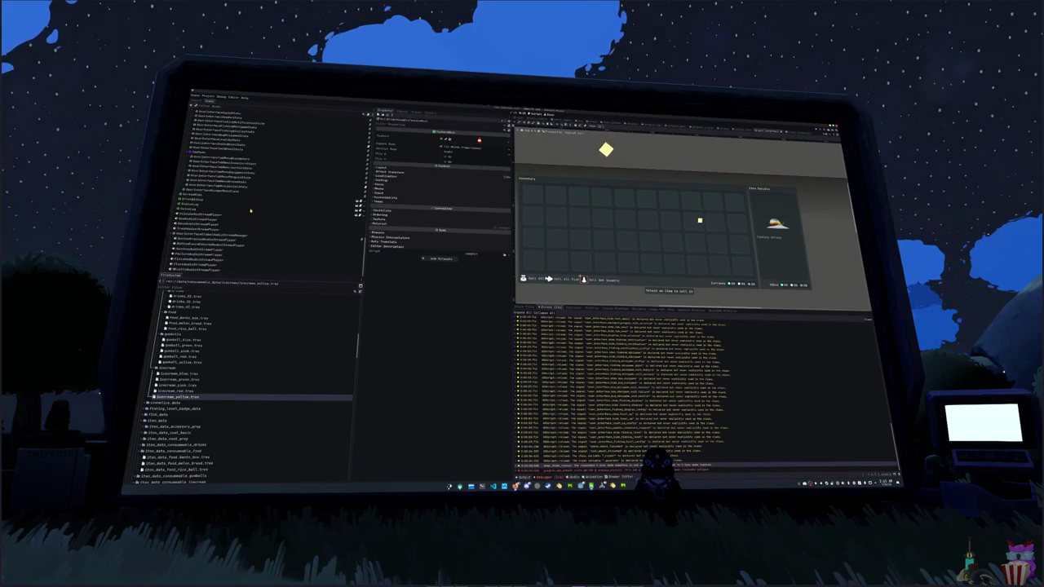
Step: Open the inventory interface node's script in VS Code, placing the cursor among the button exports
{"action": "scroll", "coordinate": [219, 207], "scroll_direction": "up", "scroll_amount": 2}
{"action": "scroll", "coordinate": [219, 206], "scroll_direction": "up", "scroll_amount": 3}
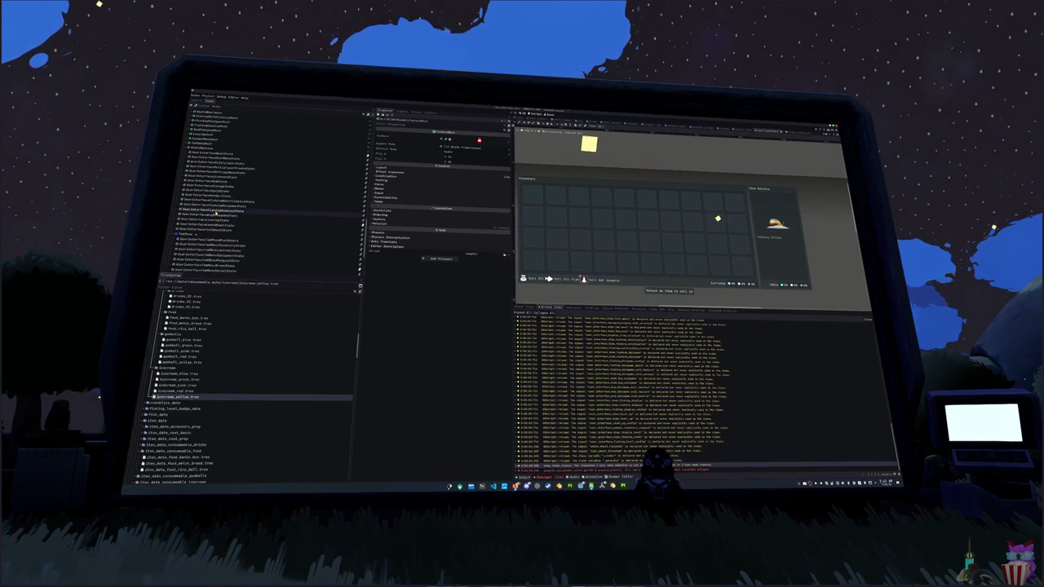
{"action": "left_click", "coordinate": [219, 193]}
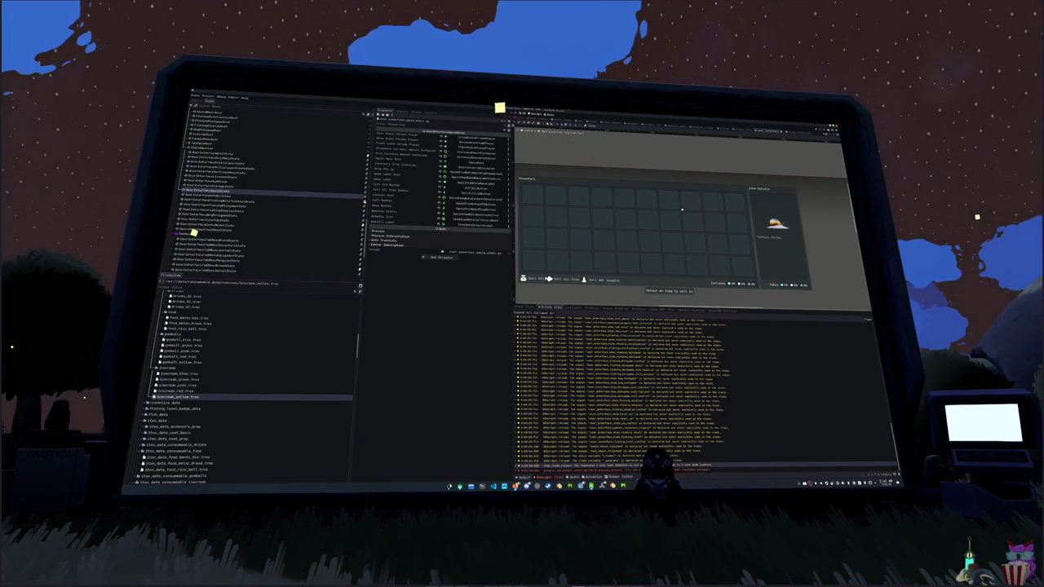
{"action": "left_click", "coordinate": [196, 232]}
{"action": "left_click", "coordinate": [683, 238]}
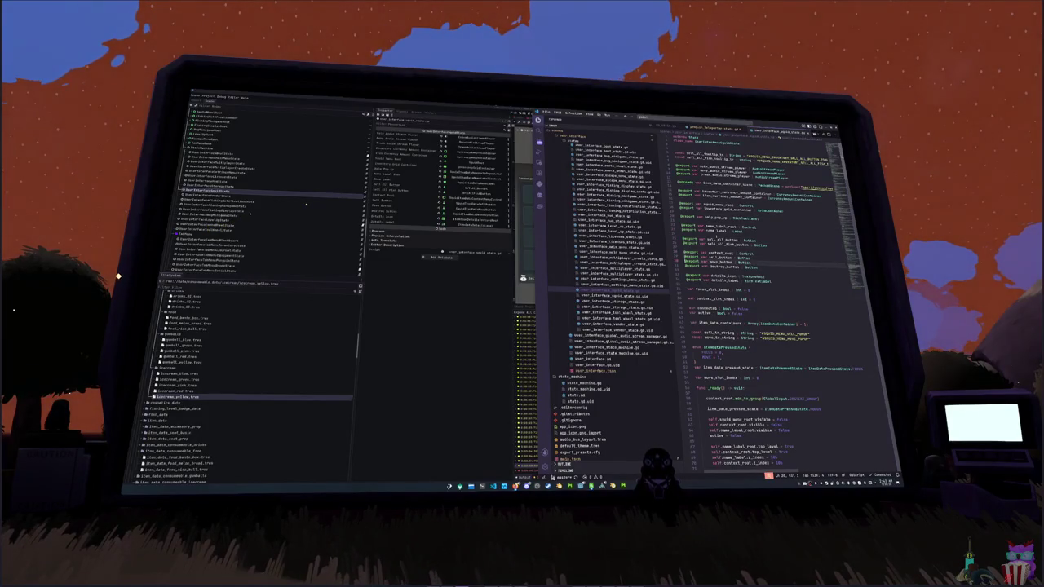
{"action": "key", "text": "Return"}
{"action": "type", "text": "@export var sell"}
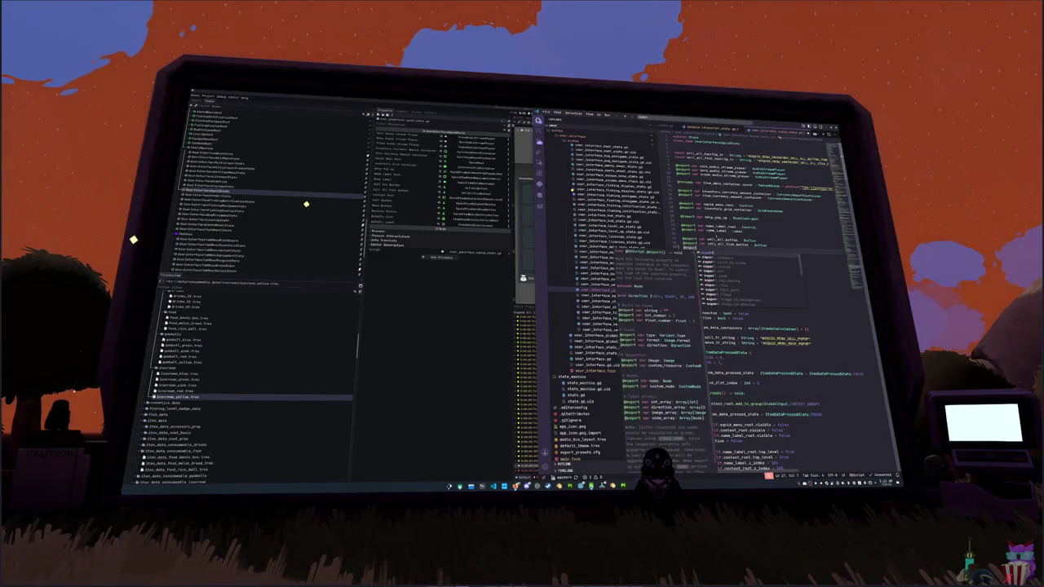
{"action": "type", "text": "_all"}
{"action": "key", "text": "Escape"}
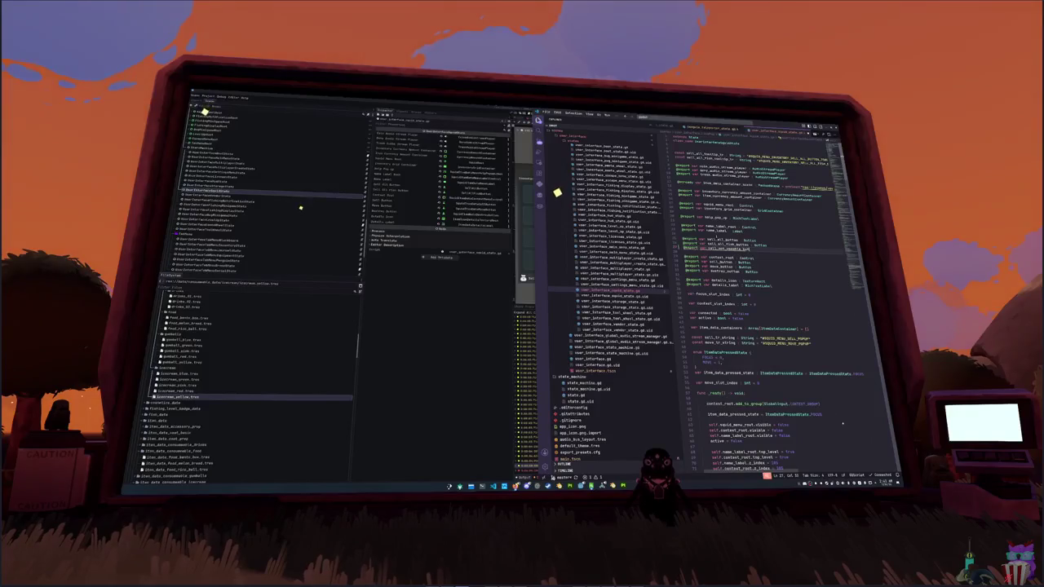
{"action": "type", "text": ": Button"}
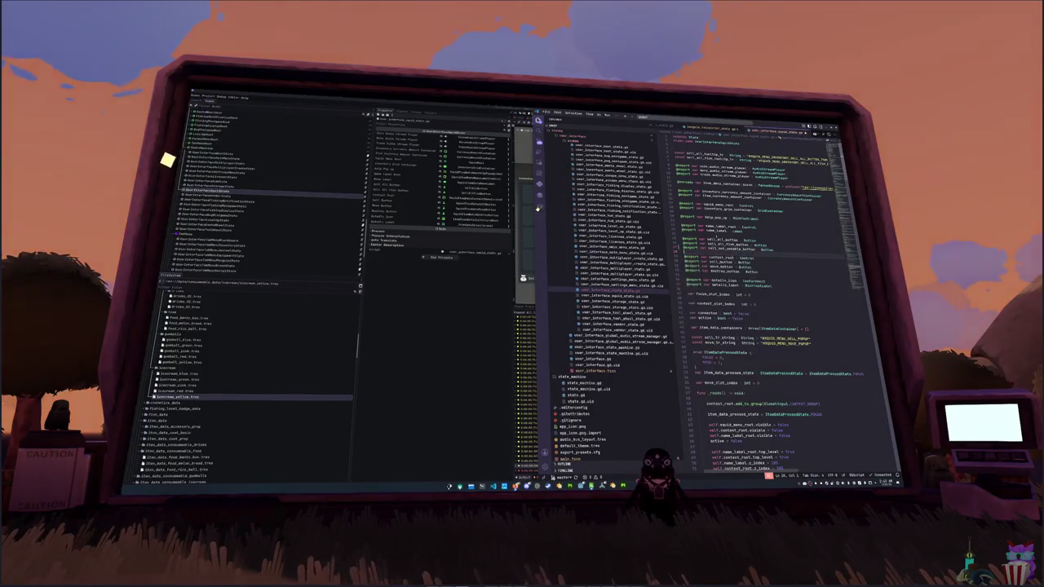
{"action": "key", "text": "F5"}
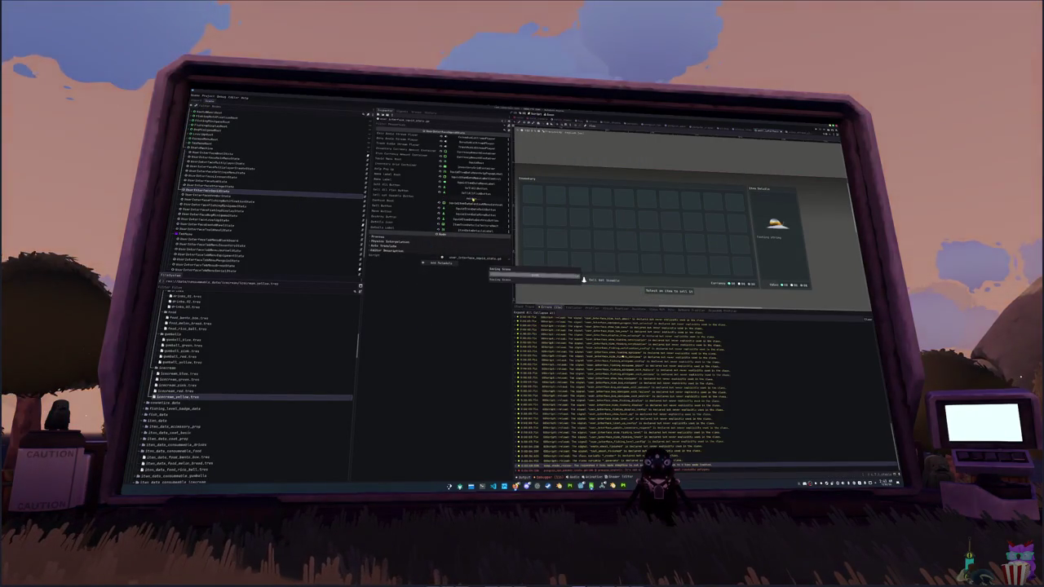
Step: Filter the node list by 'inv' and pick the matching inventory node
{"action": "scroll", "coordinate": [542, 301], "scroll_direction": "down", "scroll_amount": 5}
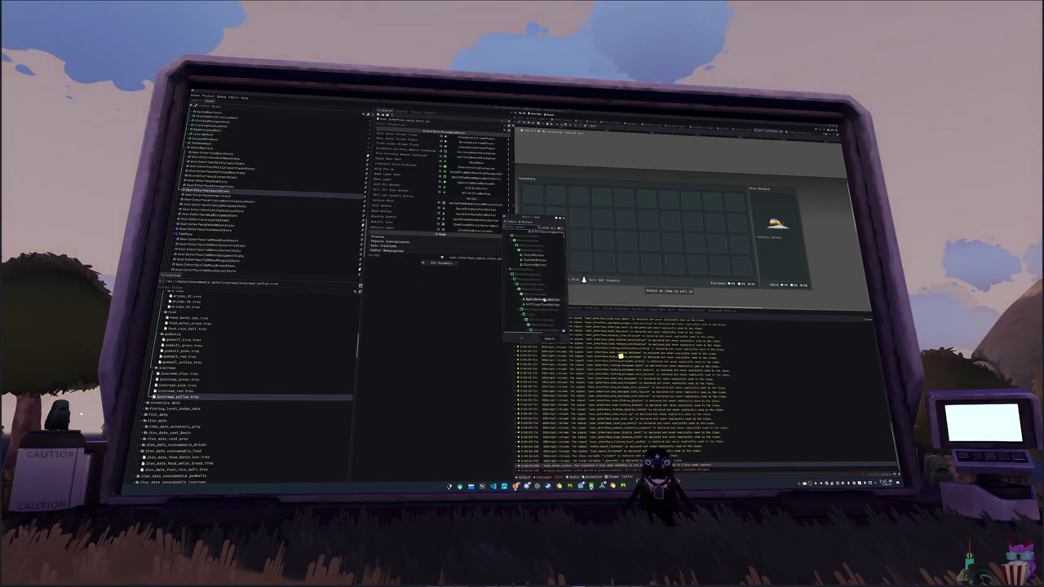
{"action": "scroll", "coordinate": [542, 300], "scroll_direction": "down", "scroll_amount": 10}
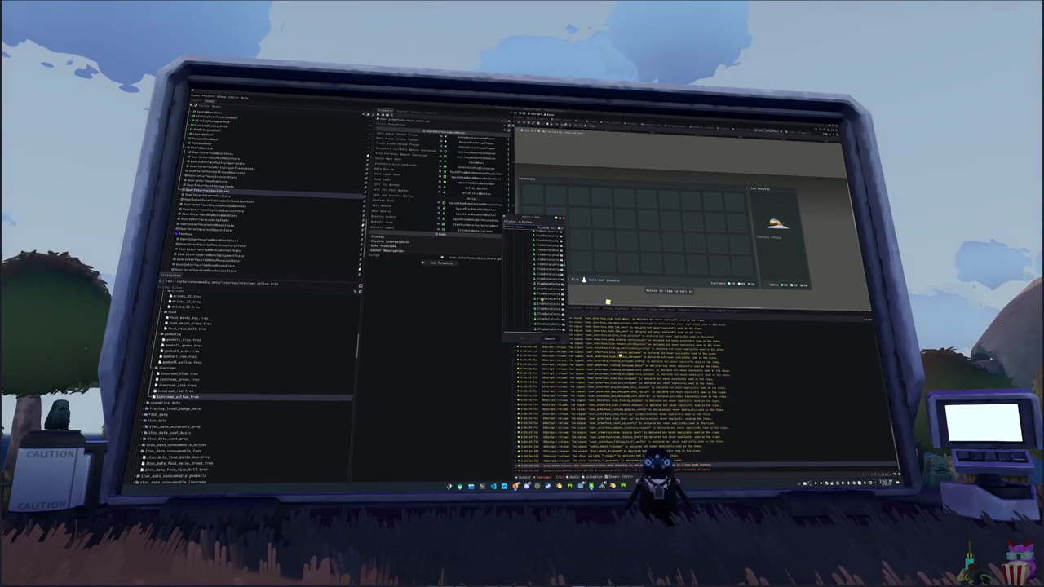
{"action": "type", "text": "inv"}
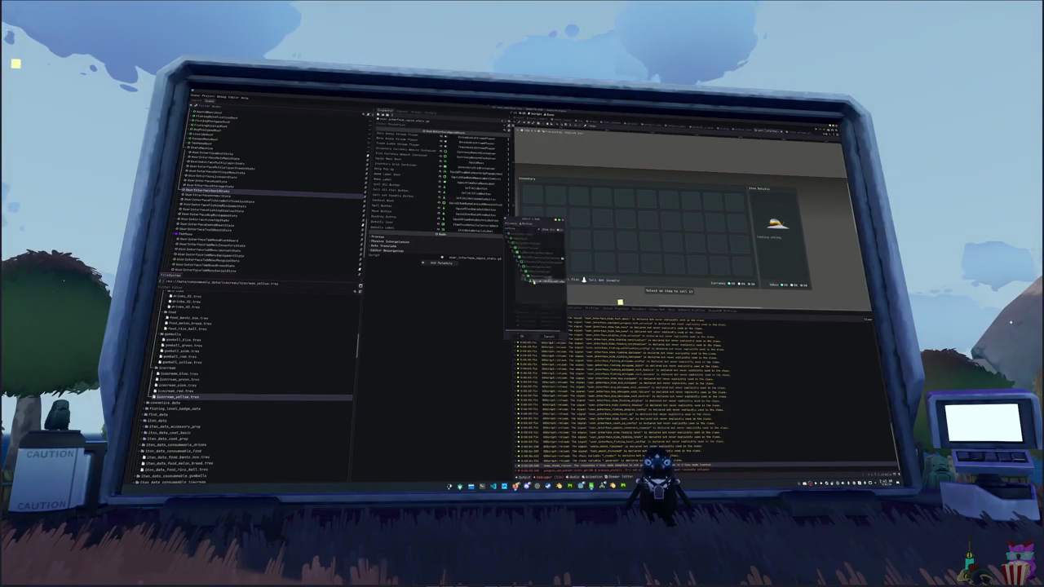
{"action": "key", "text": "Return"}
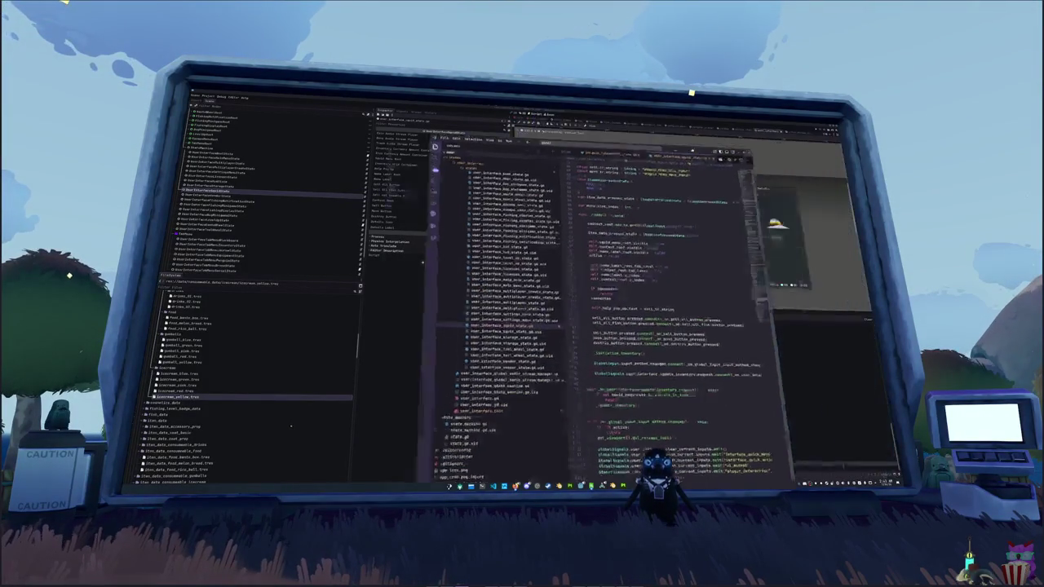
Step: Below the sell_all_fish_button connect line, add sell_not_useable_button.pressed.connect(_on_sell_not_useable_button_pressed)
{"action": "scroll", "coordinate": [603, 326], "scroll_direction": "down", "scroll_amount": 3}
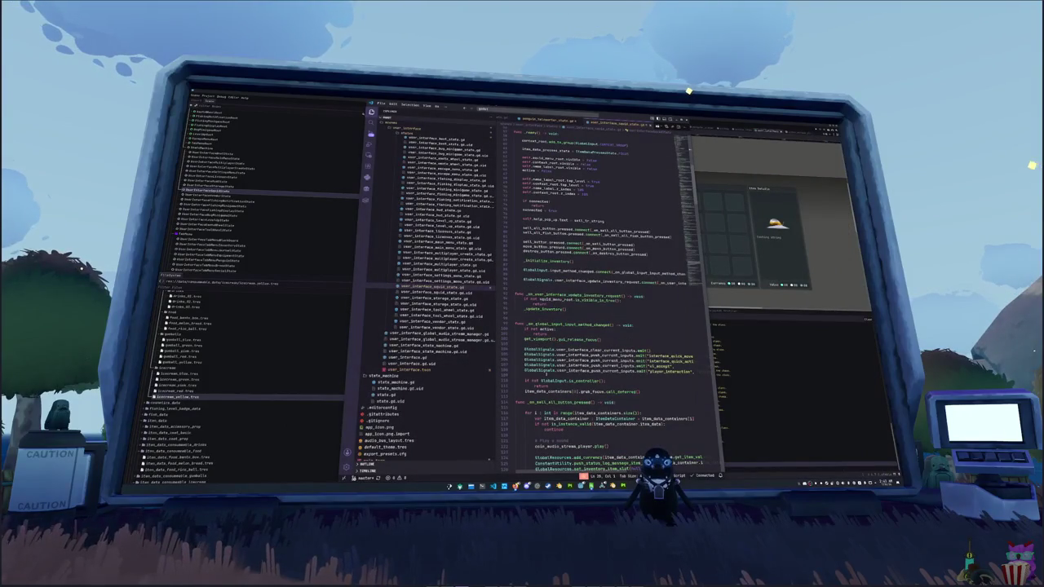
{"action": "left_click", "coordinate": [571, 236]}
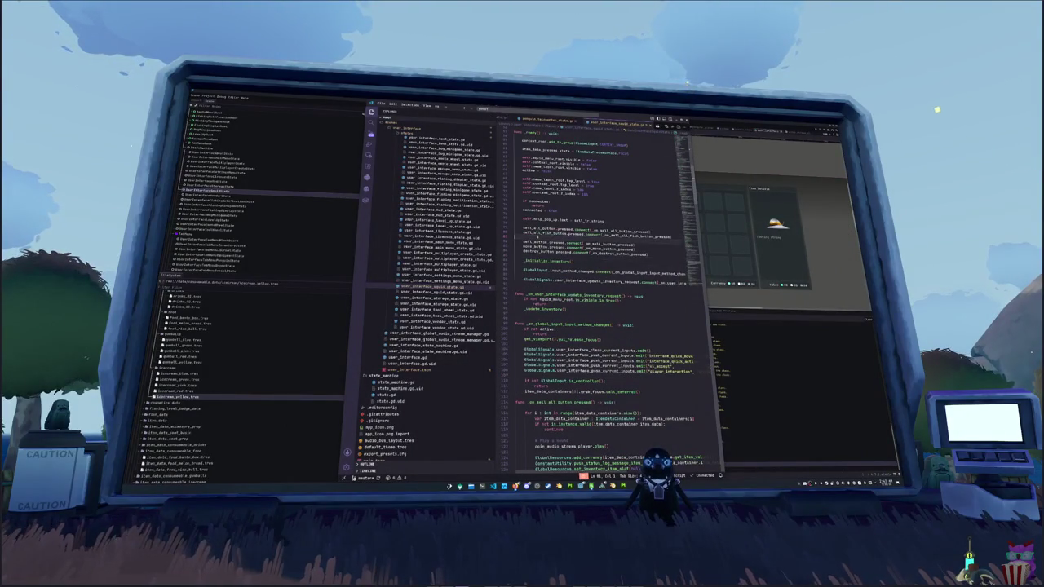
{"action": "key", "text": "Return"}
{"action": "type", "text": "rand"}
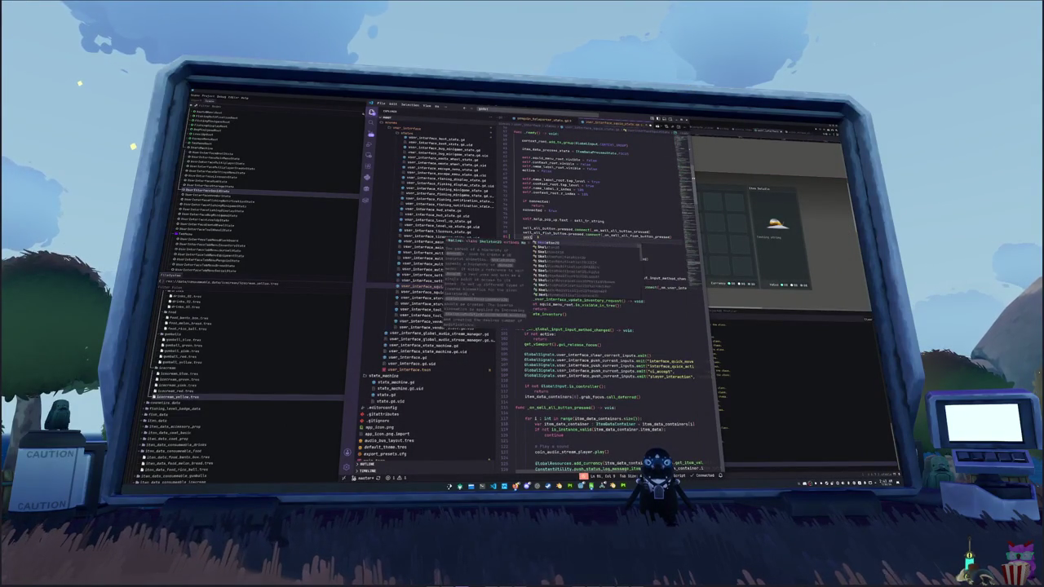
{"action": "key", "text": "BackSpace"}
{"action": "key", "text": "BackSpace"}
{"action": "key", "text": "BackSpace"}
{"action": "type", "text": "sell_all_"}
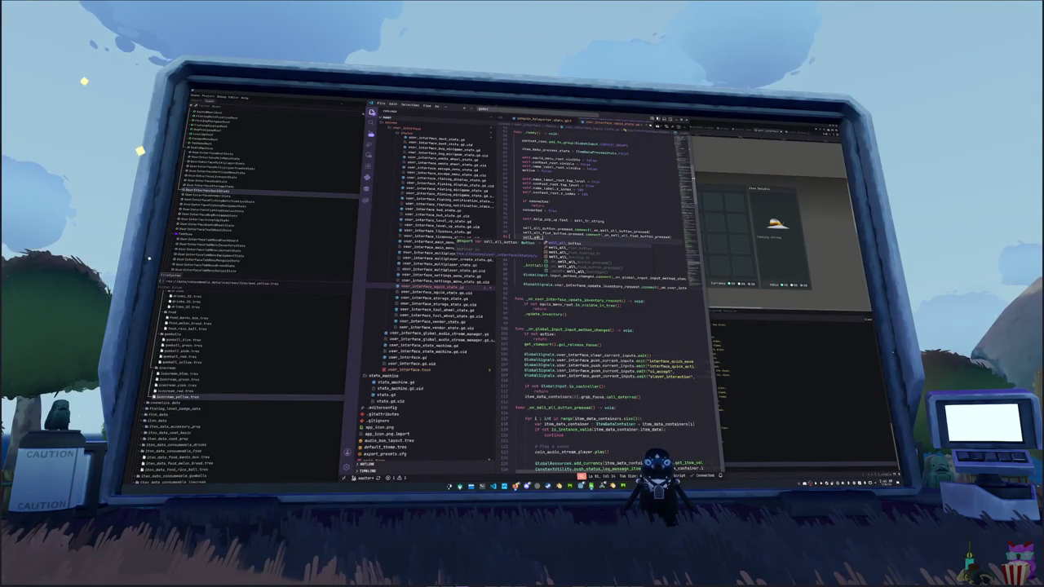
{"action": "type", "text": "confirm_button."}
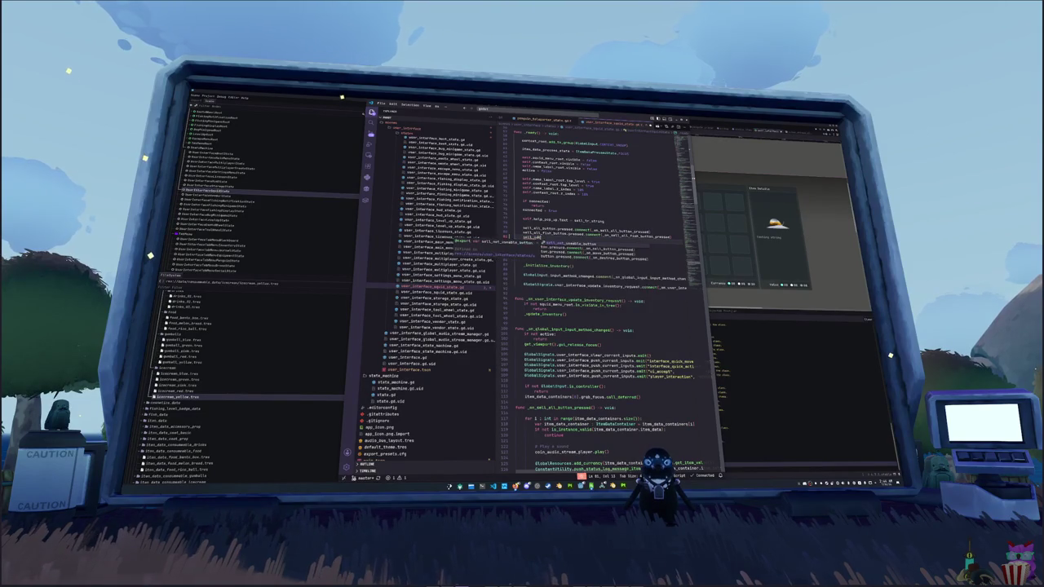
{"action": "type", "text": "pressed.con"}
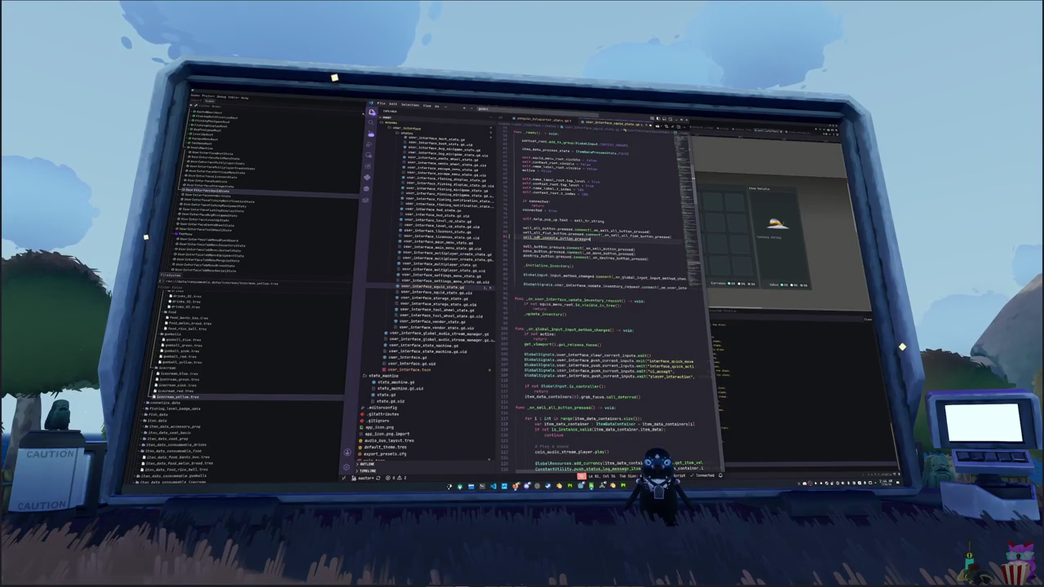
{"action": "key", "text": "Return"}
{"action": "type", "text": "_on_sell_"}
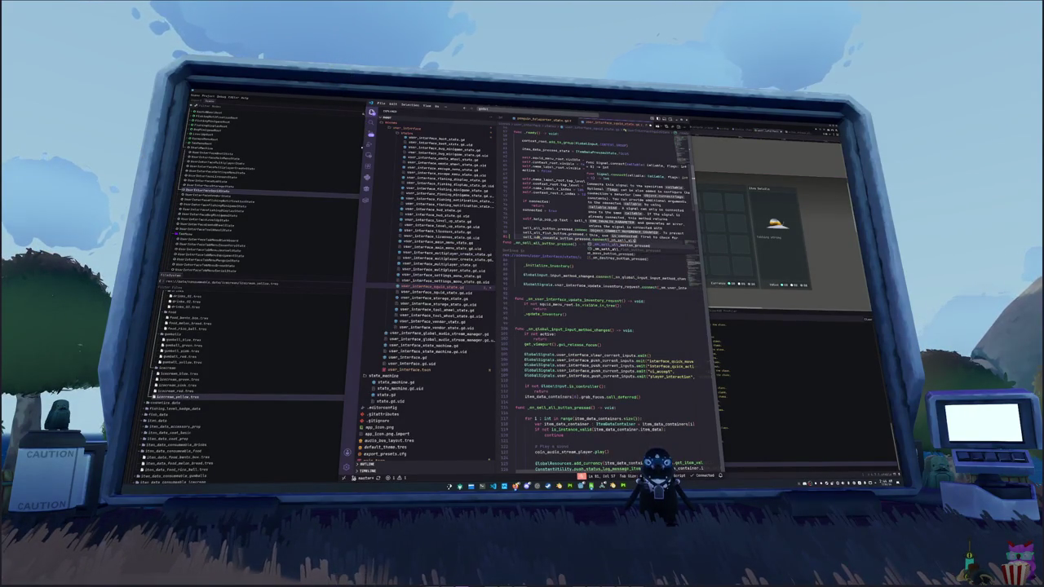
{"action": "key", "text": "Return"}
{"action": "type", "text": "onf"}
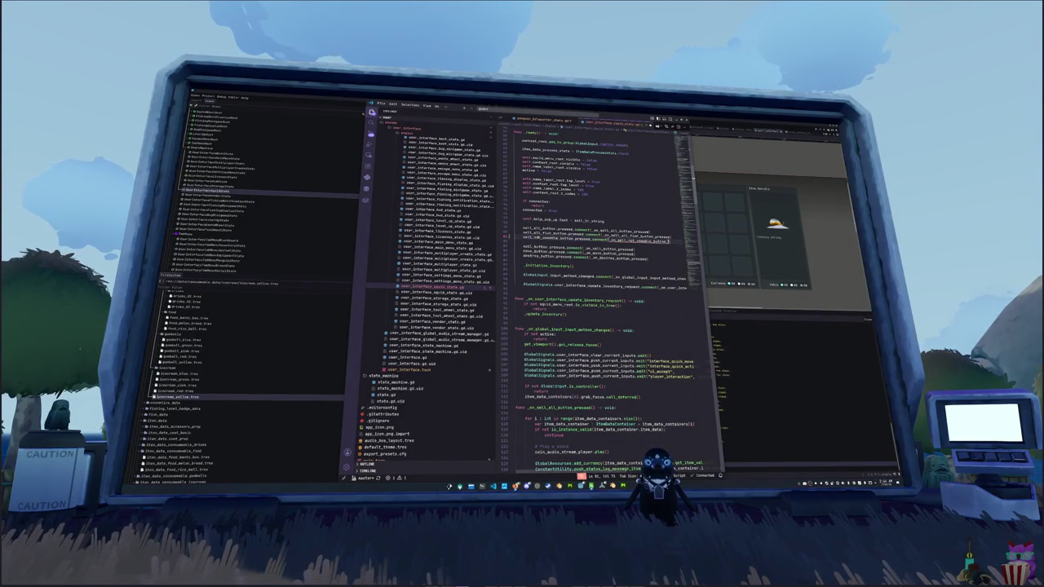
{"action": "type", "text": "irm"}
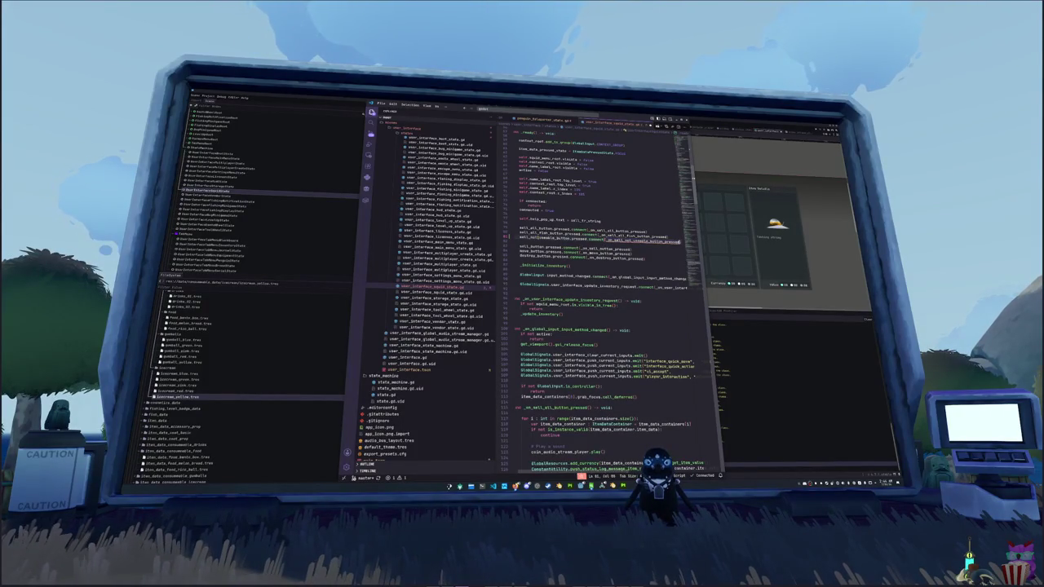
Step: Jump to the sell-all-fish button handler's definition
{"action": "key", "text": "Home"}
{"action": "left_click", "coordinate": [548, 266]}
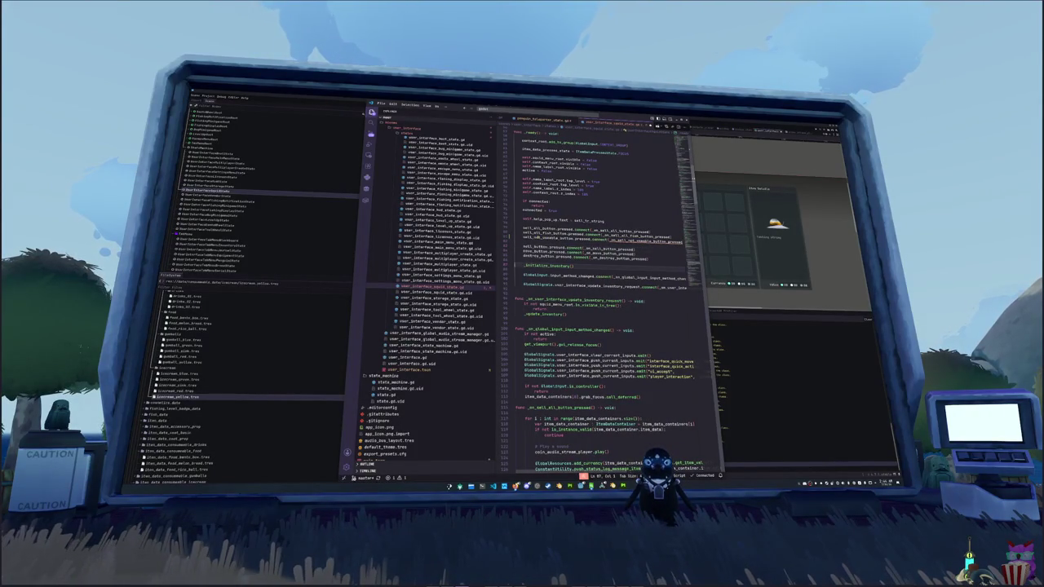
{"action": "left_click", "coordinate": [628, 236], "text": "ctrl"}
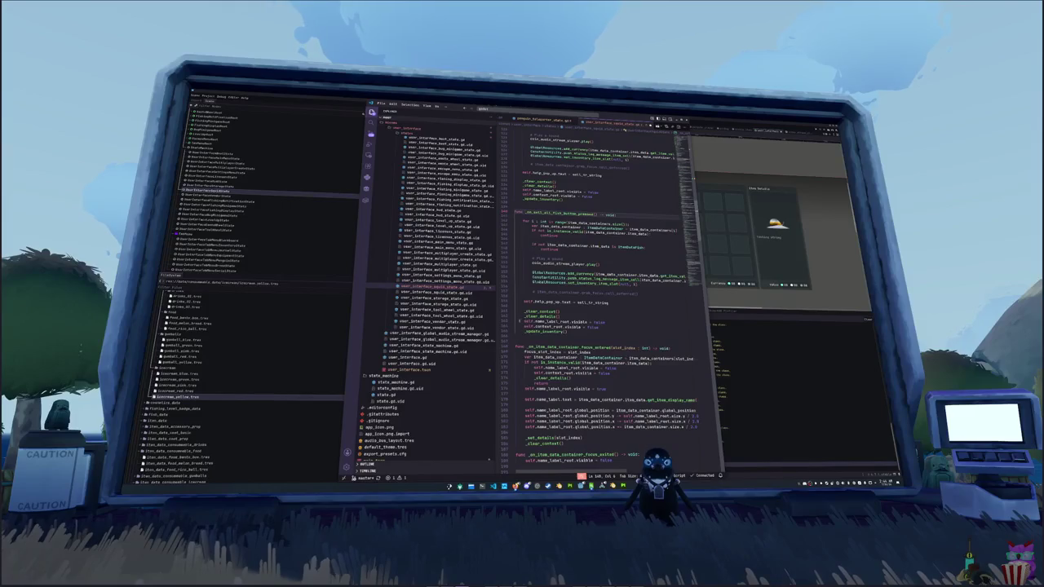
Step: Add a new void handler function below _update_inventory() containing the sell-all-fish loop body
{"action": "left_click", "coordinate": [612, 336]}
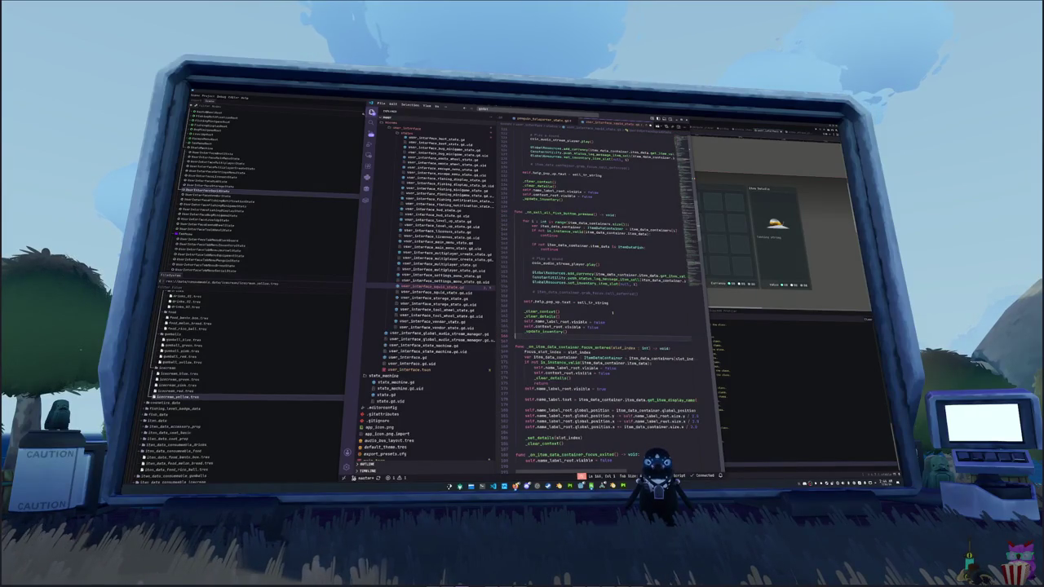
{"action": "key", "text": "Return"}
{"action": "key", "text": "Home"}
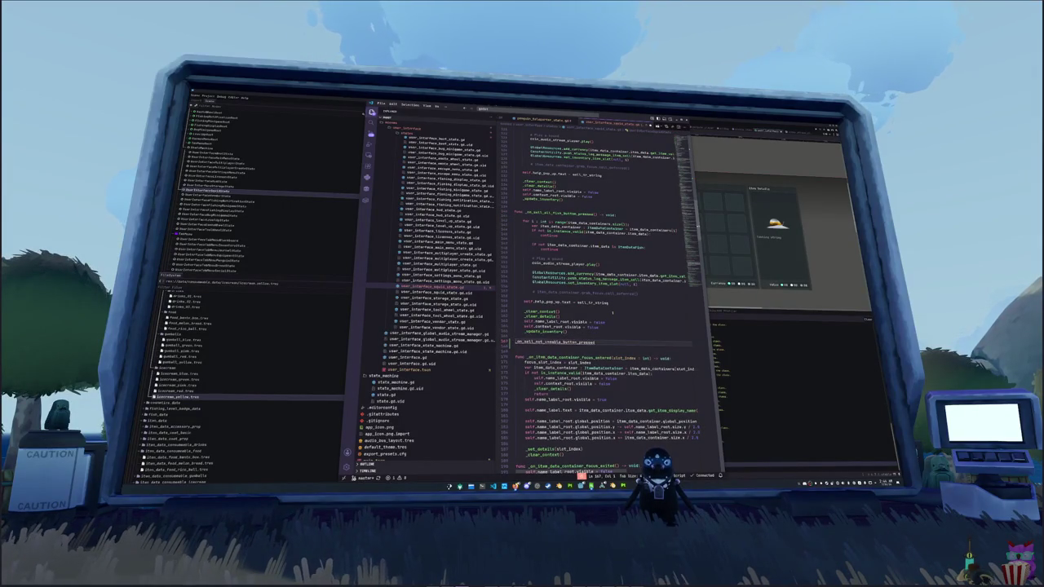
{"action": "type", "text": "func "}
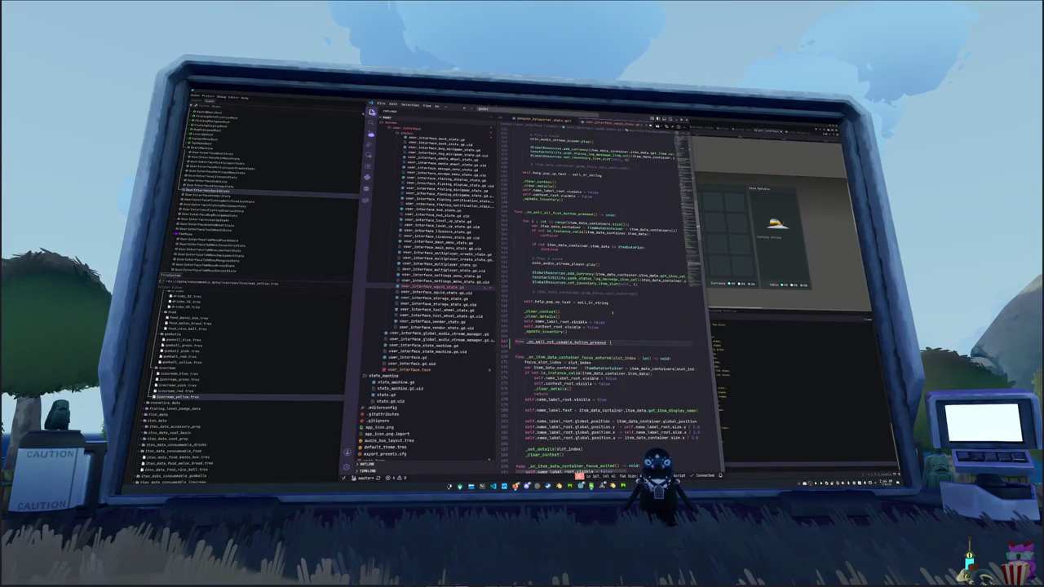
{"action": "type", "text": "> void:"}
{"action": "key", "text": "Return"}
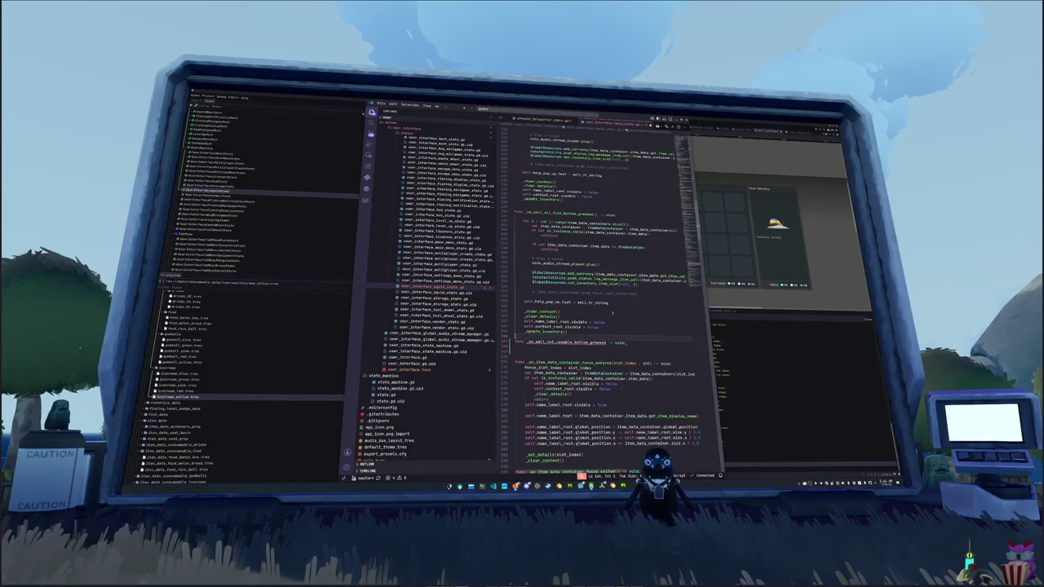
{"action": "key", "text": "shift+Up"}
{"action": "key", "text": "shift+Up"}
{"action": "key", "text": "shift+Up"}
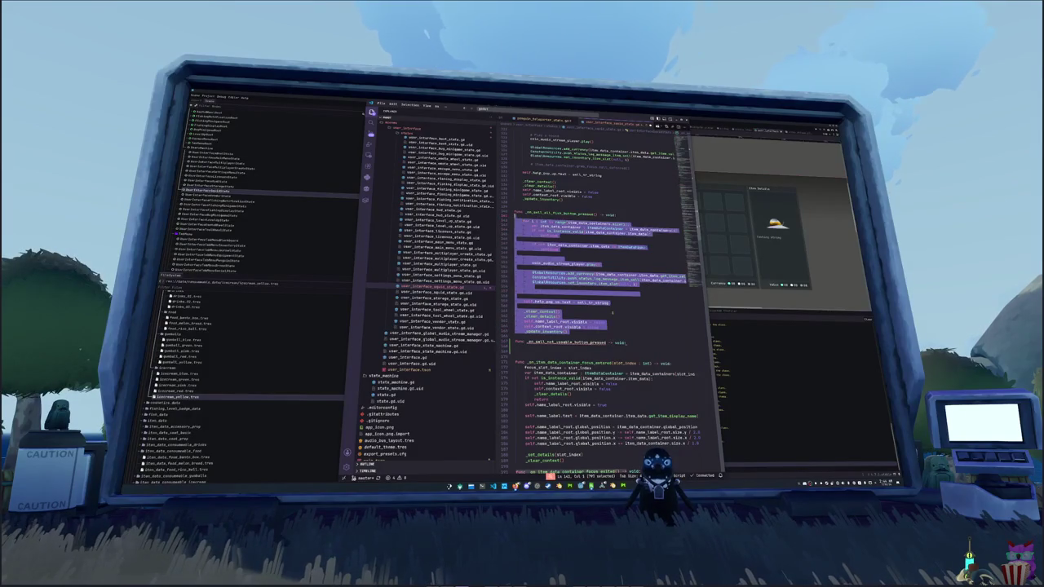
{"action": "left_click", "coordinate": [527, 343]}
{"action": "key", "text": "ctrl+v"}
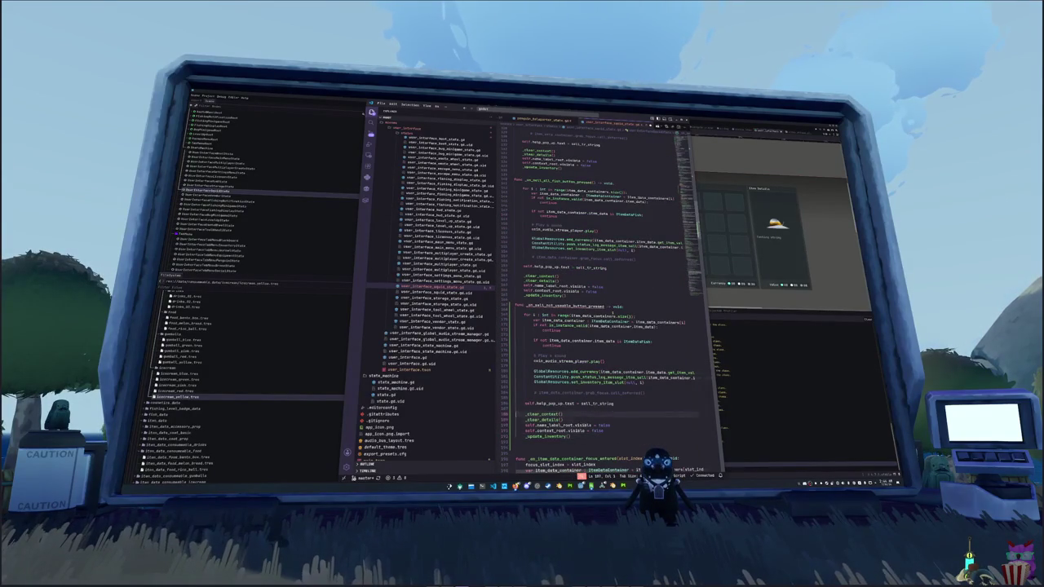
{"action": "left_click", "coordinate": [612, 308]}
{"action": "double_click", "coordinate": [607, 308]}
Step: Replace the ItemDataFish check with 'if not item_data_container.item_data.can_use(): continue'
{"action": "left_click", "coordinate": [612, 314]}
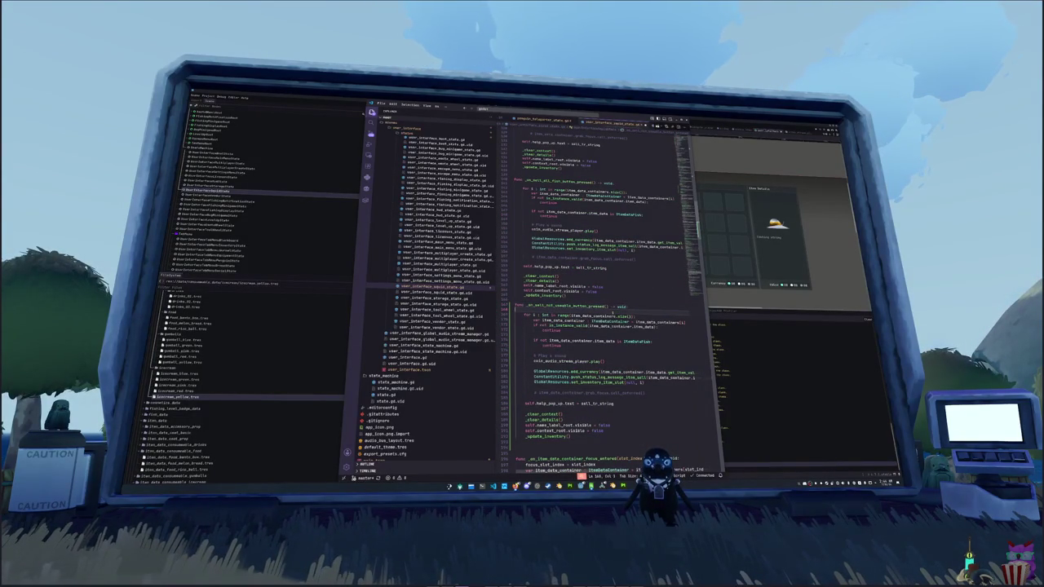
{"action": "key", "text": "Down"}
{"action": "key", "text": "Down"}
{"action": "key", "text": "Down"}
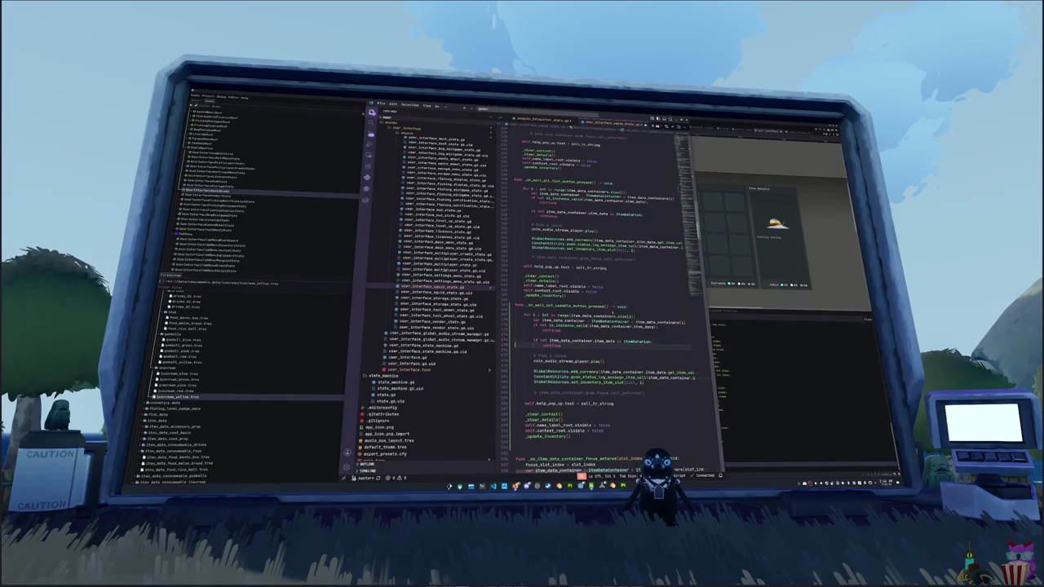
{"action": "key", "text": "shift+Down"}
{"action": "key", "text": "Delete"}
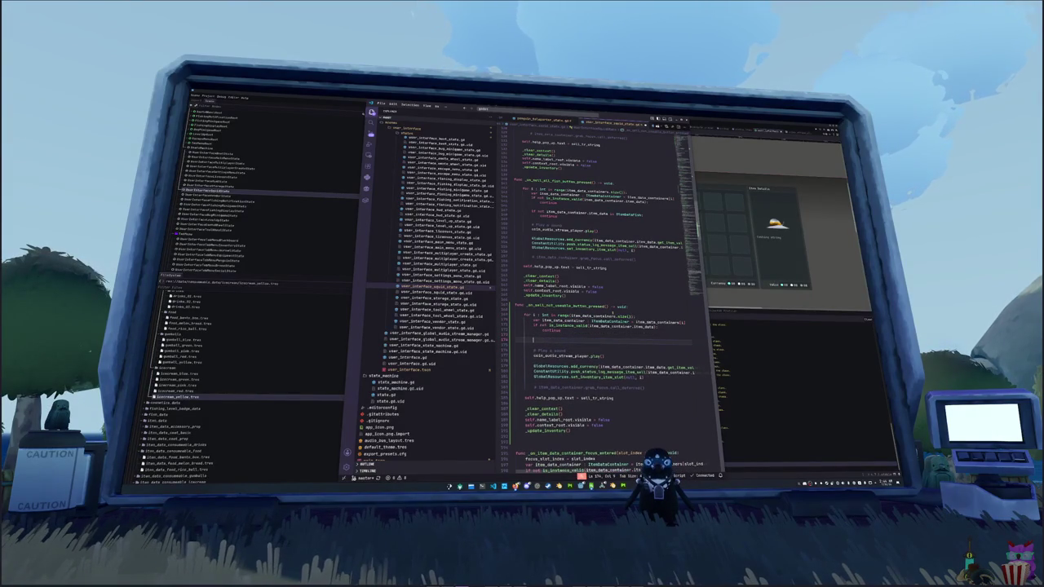
{"action": "type", "text": "if not item_da"}
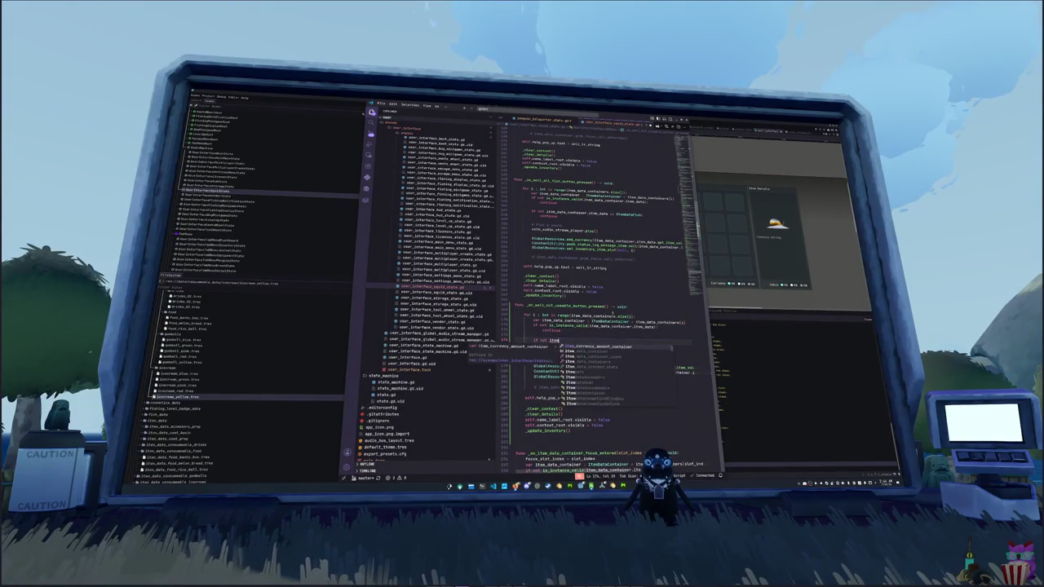
{"action": "type", "text": "ta_"}
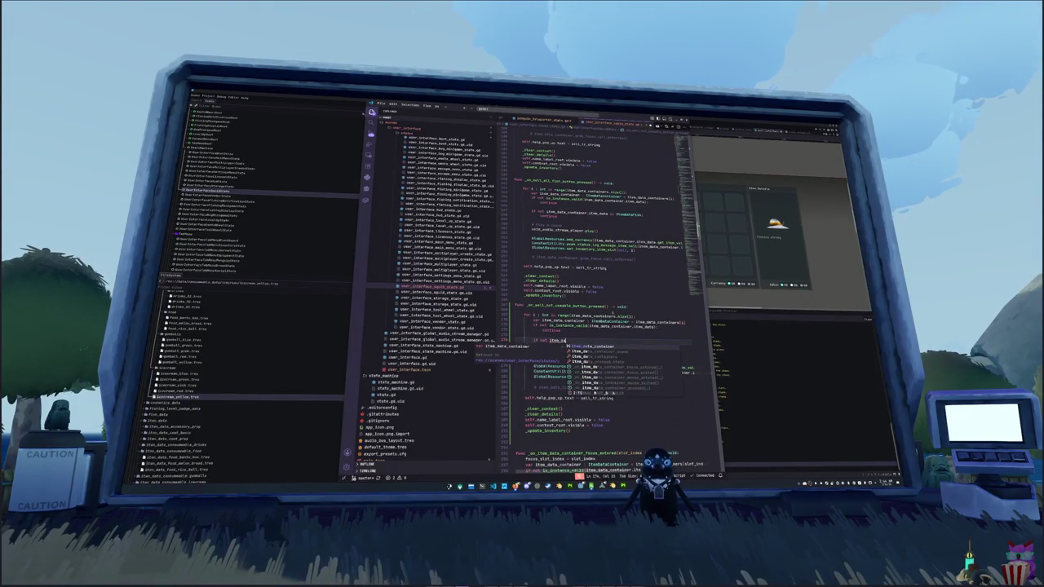
{"action": "key", "text": "Return"}
{"action": "type", "text": ".item_data.can"}
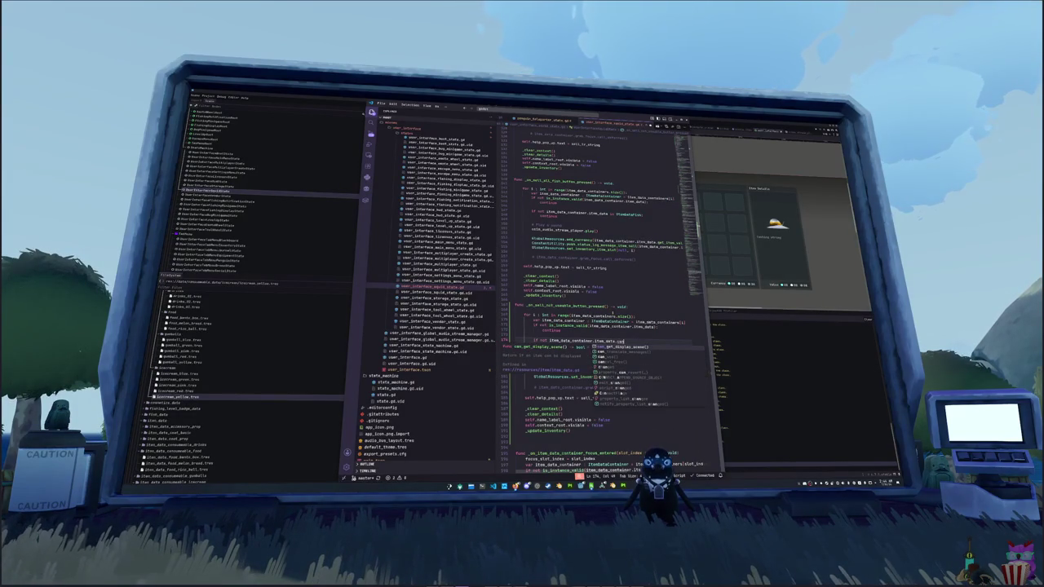
{"action": "type", "text": "_u"}
{"action": "key", "text": "Return"}
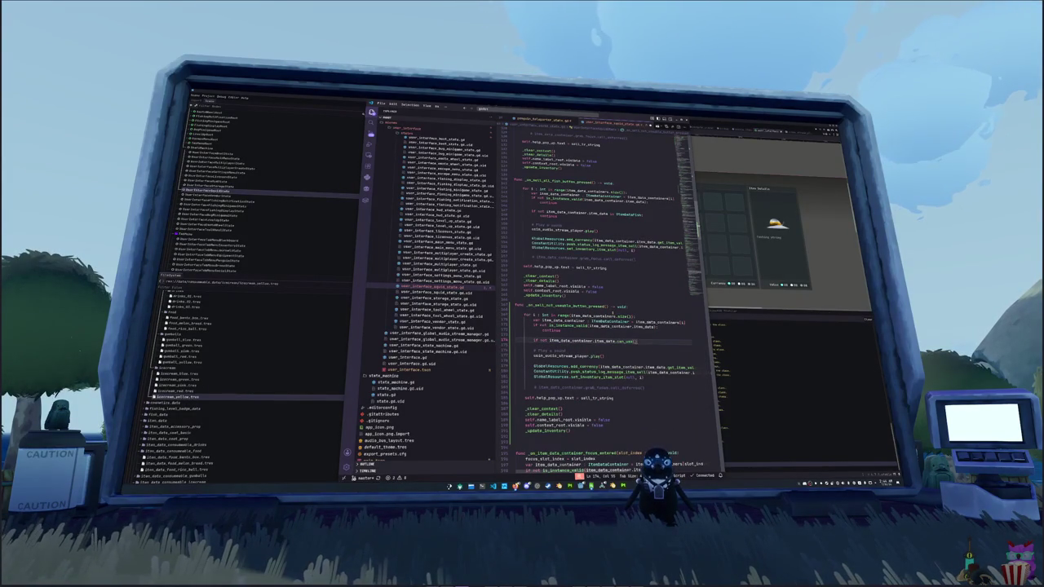
{"action": "type", "text": ":"}
{"action": "key", "text": "Return"}
{"action": "type", "text": "continu"}
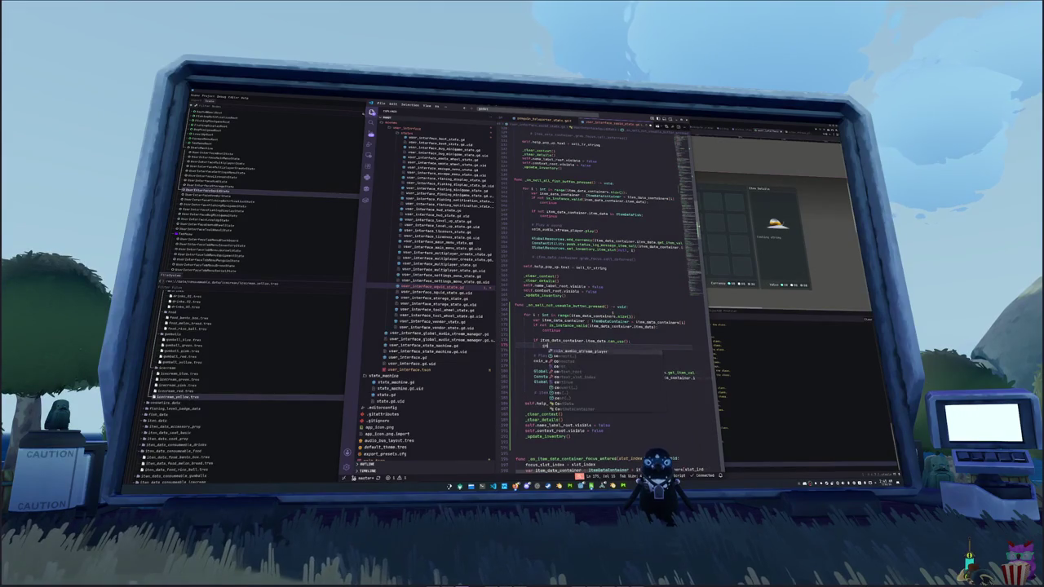
{"action": "key", "text": "Return"}
Step: Move down through the script to the _update_sell_all_tooltips function
{"action": "key", "text": "Down"}
{"action": "key", "text": "Down"}
{"action": "key", "text": "Down"}
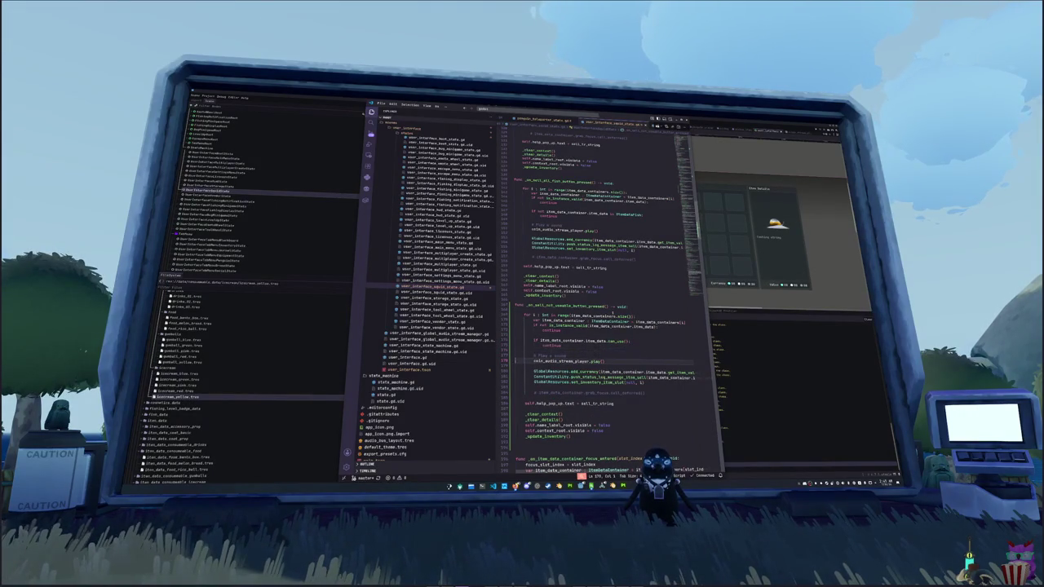
{"action": "key", "text": "Down"}
{"action": "key", "text": "Down"}
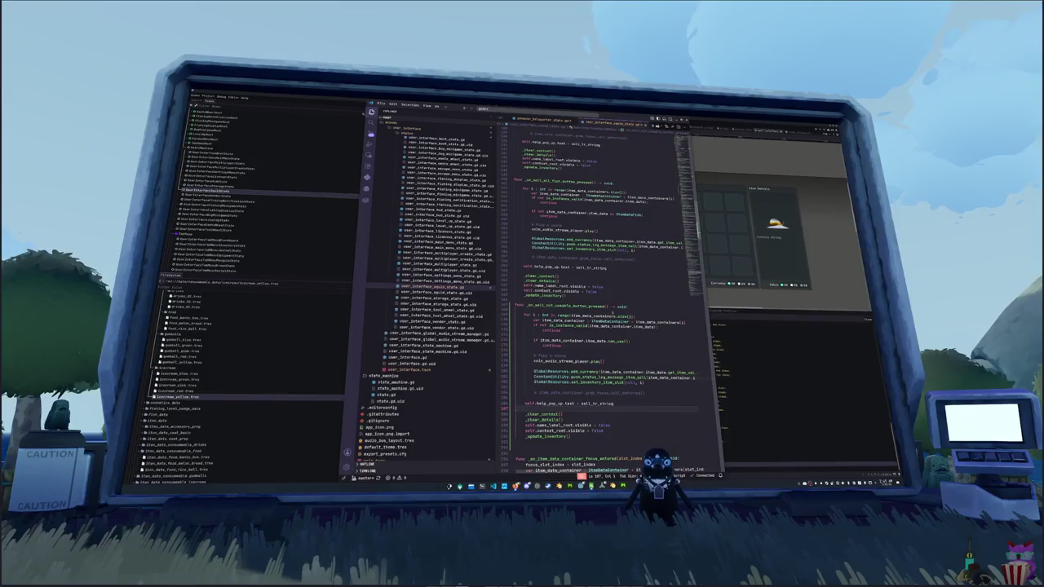
{"action": "key", "text": "Down"}
{"action": "key", "text": "Down"}
{"action": "key", "text": "Down"}
{"action": "key", "text": "Down"}
{"action": "key", "text": "Page_Down"}
{"action": "key", "text": "Page_Down"}
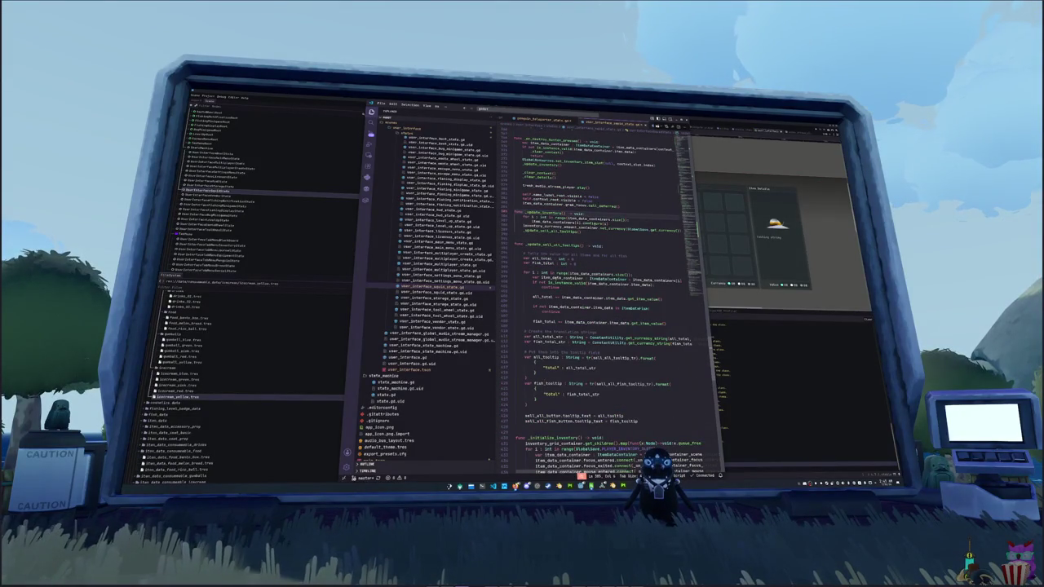
Step: Indent the tooltip lines in _update_sell_all_tooltips by one level
{"action": "key", "text": "Down"}
{"action": "key", "text": "Down"}
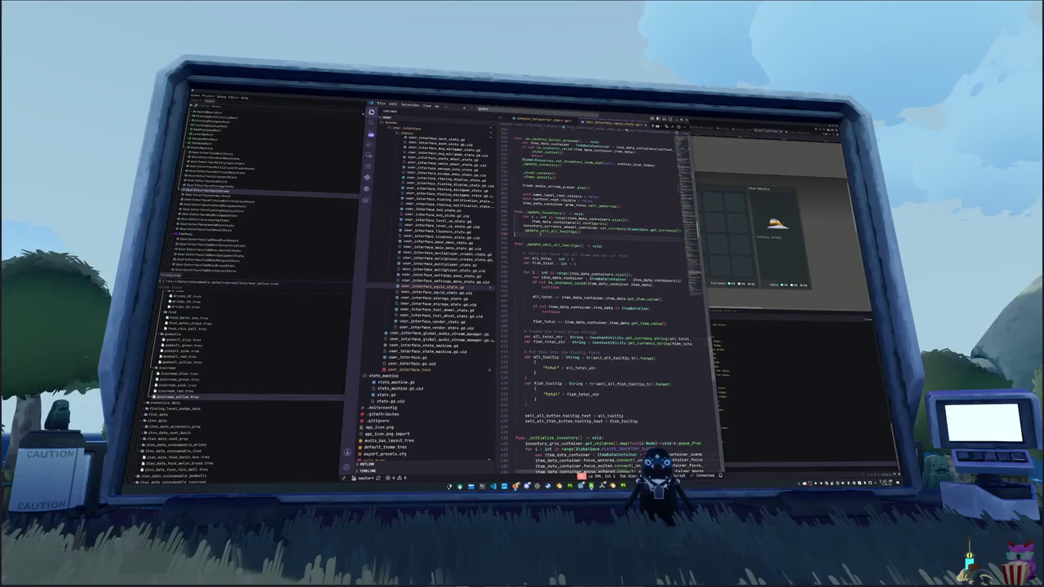
{"action": "key", "text": "Down"}
{"action": "key", "text": "Down"}
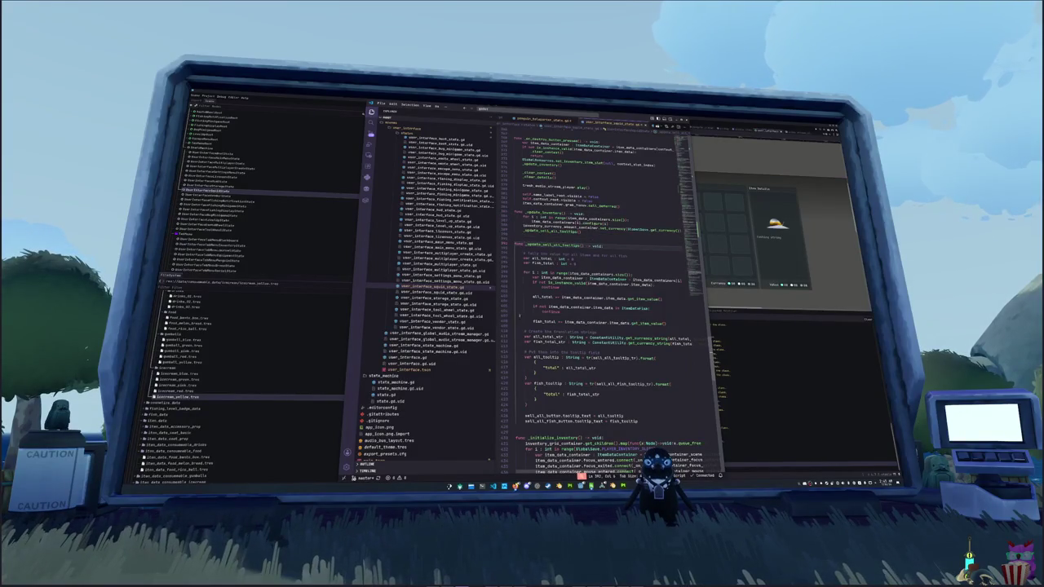
{"action": "scroll", "coordinate": [604, 293], "scroll_direction": "down", "scroll_amount": 3}
{"action": "left_click", "coordinate": [522, 351]}
{"action": "key", "text": "shift+Up"}
{"action": "key", "text": "shift+Up"}
{"action": "key", "text": "shift+Up"}
{"action": "key", "text": "shift+Down"}
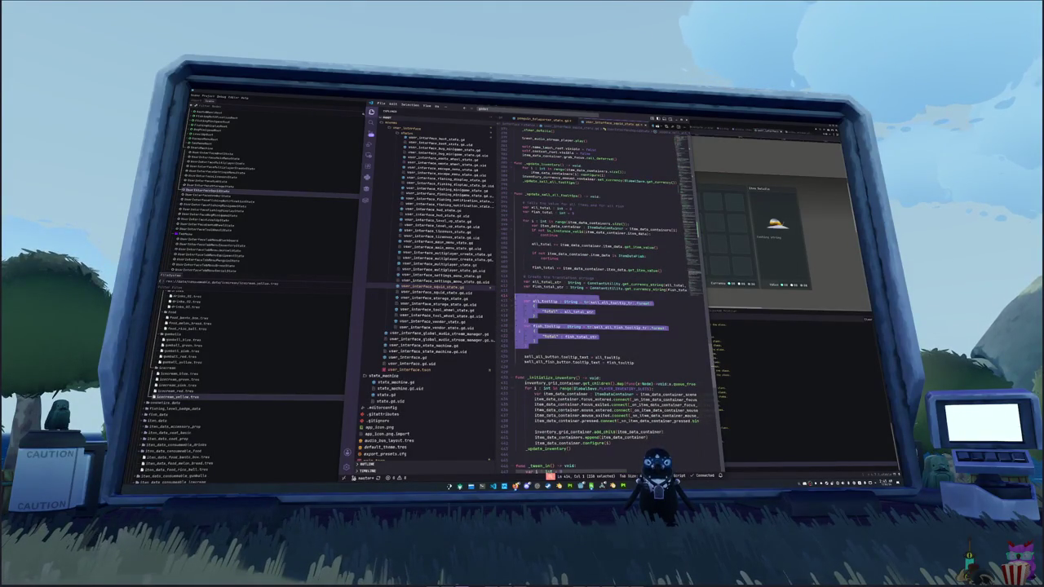
{"action": "key", "text": "Tab"}
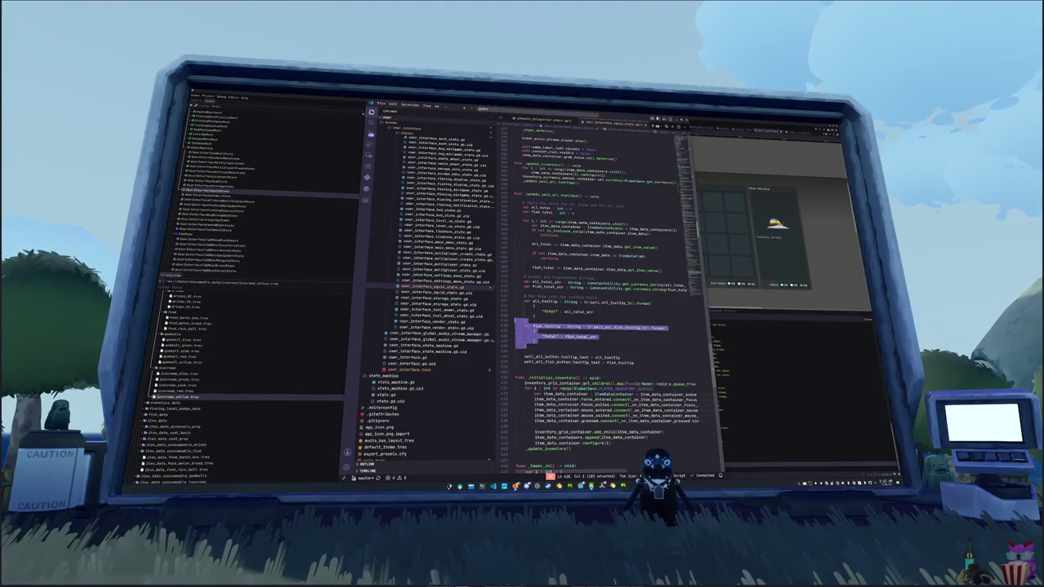
{"action": "key", "text": "shift+Up"}
{"action": "key", "text": "shift+Up"}
{"action": "key", "text": "shift+Down"}
{"action": "key", "text": "shift+Down"}
{"action": "key", "text": "shift+Down"}
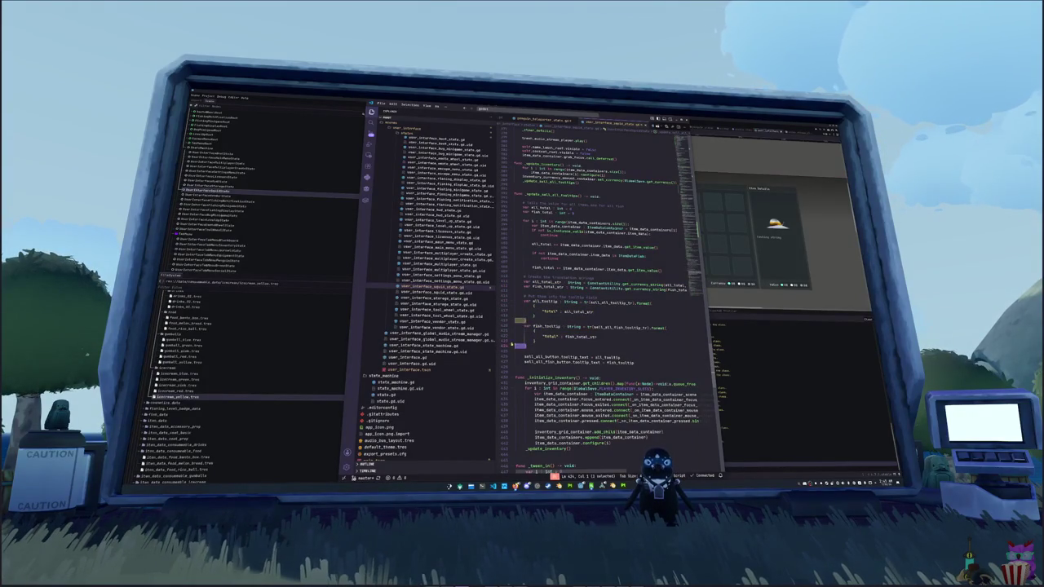
Step: Unindent the ItemDataFish check and delete the continue line so fish_total is added inside it
{"action": "left_click", "coordinate": [526, 274]}
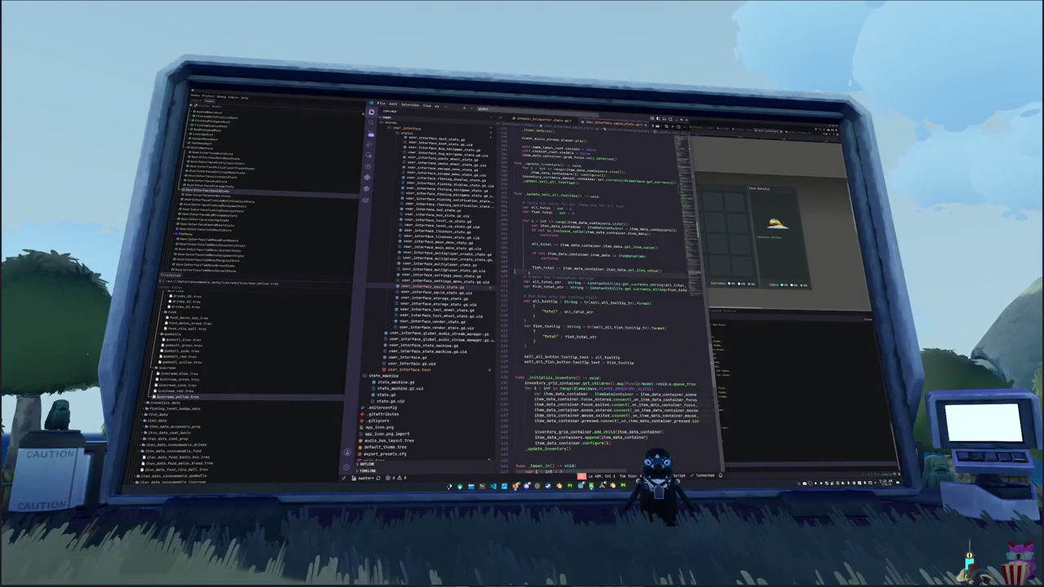
{"action": "key", "text": "shift+Up"}
{"action": "key", "text": "shift+Up"}
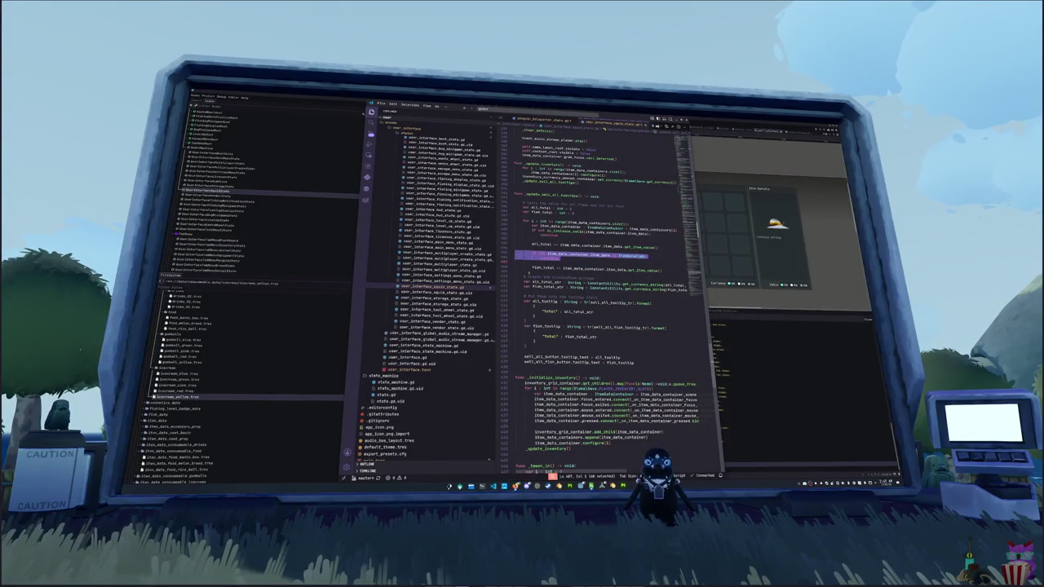
{"action": "key", "text": "shift+Tab"}
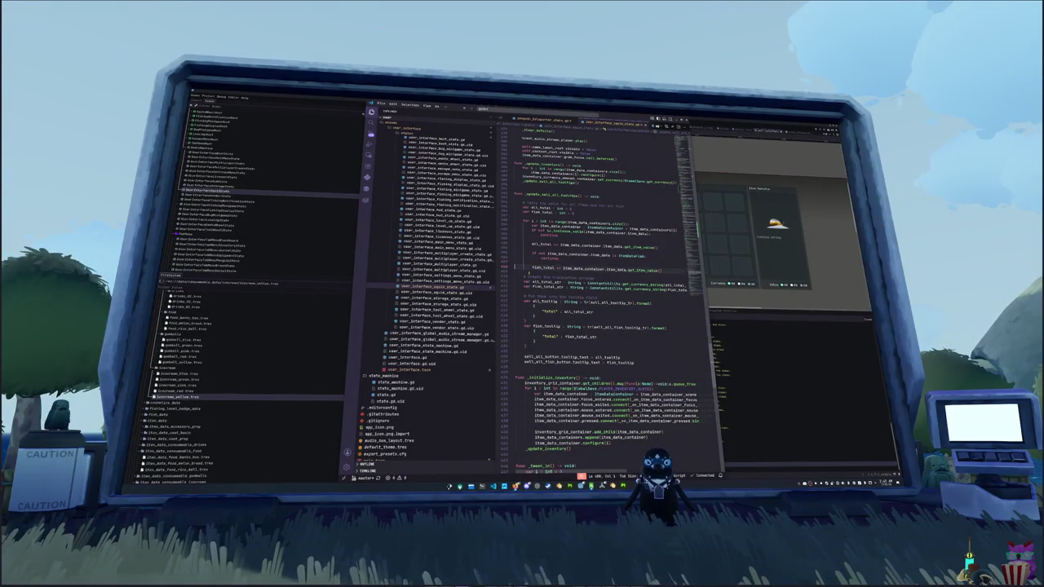
{"action": "left_click", "coordinate": [517, 258]}
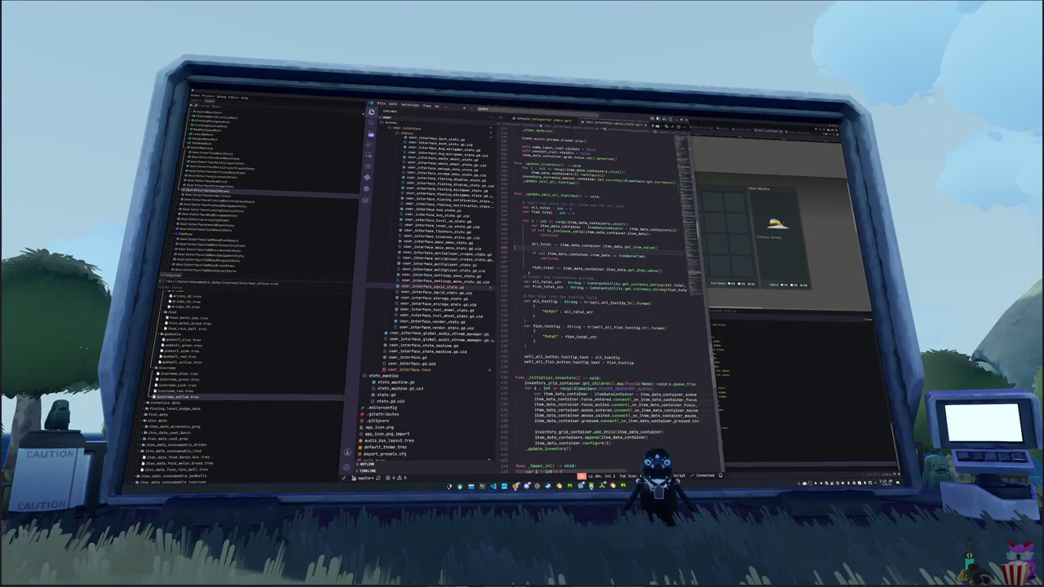
{"action": "key", "text": "ctrl+shift+k"}
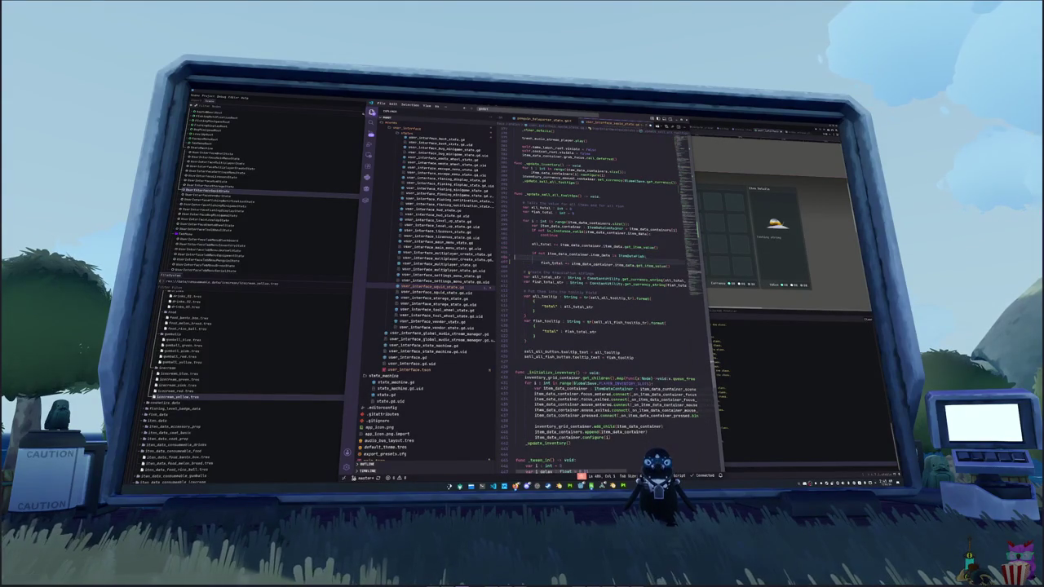
{"action": "key", "text": "ctrl+shift+k"}
Step: Start a new item_data_container.item_data check below the fish_total line
{"action": "left_click", "coordinate": [530, 246]}
{"action": "left_click", "coordinate": [547, 253]}
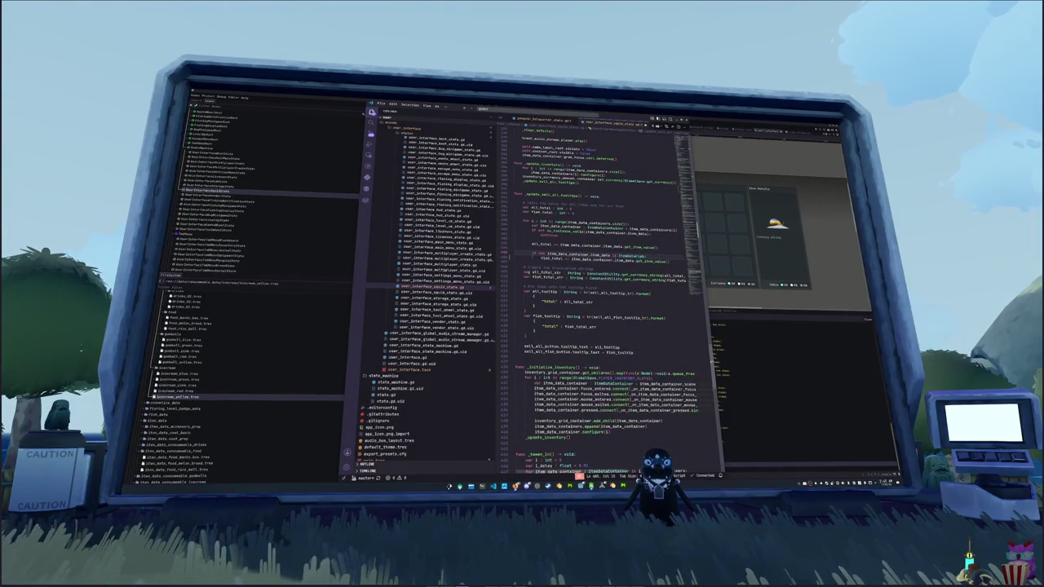
{"action": "key", "text": "Return"}
{"action": "key", "text": "Return"}
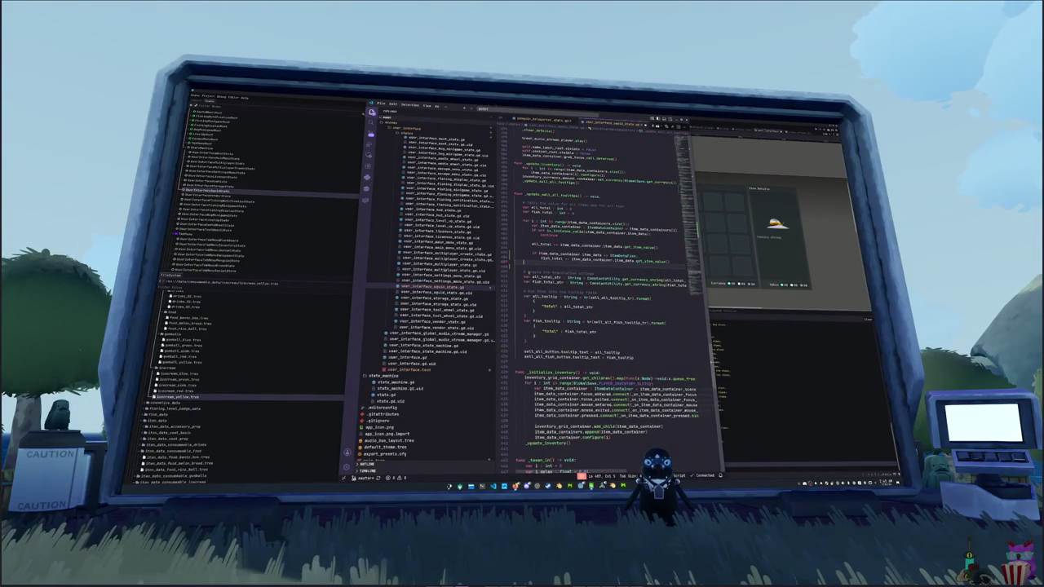
{"action": "type", "text": "iftem_data_container"}
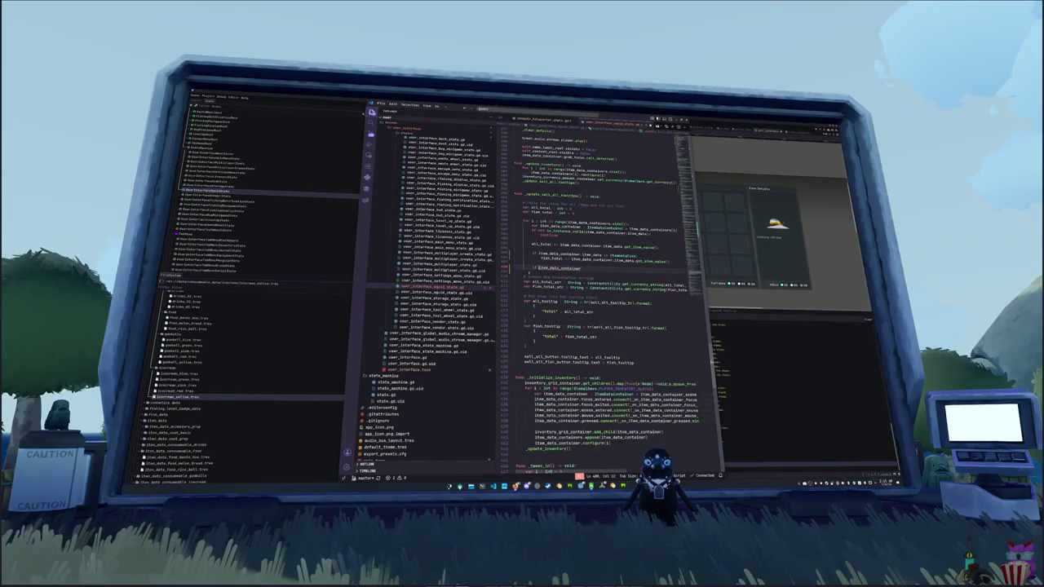
{"action": "type", "text": ".item_data.se"}
{"action": "key", "text": "Return"}
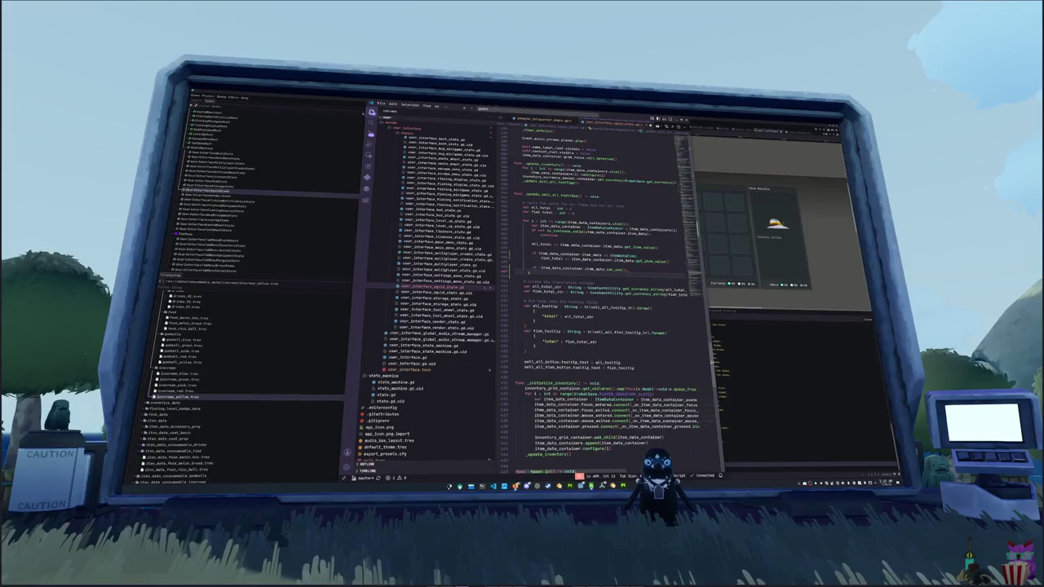
Step: Declare var use_total : int and add each item's get_item_value() to it under the can_use() check
{"action": "type", "text": "():"}
{"action": "left_click", "coordinate": [530, 235]}
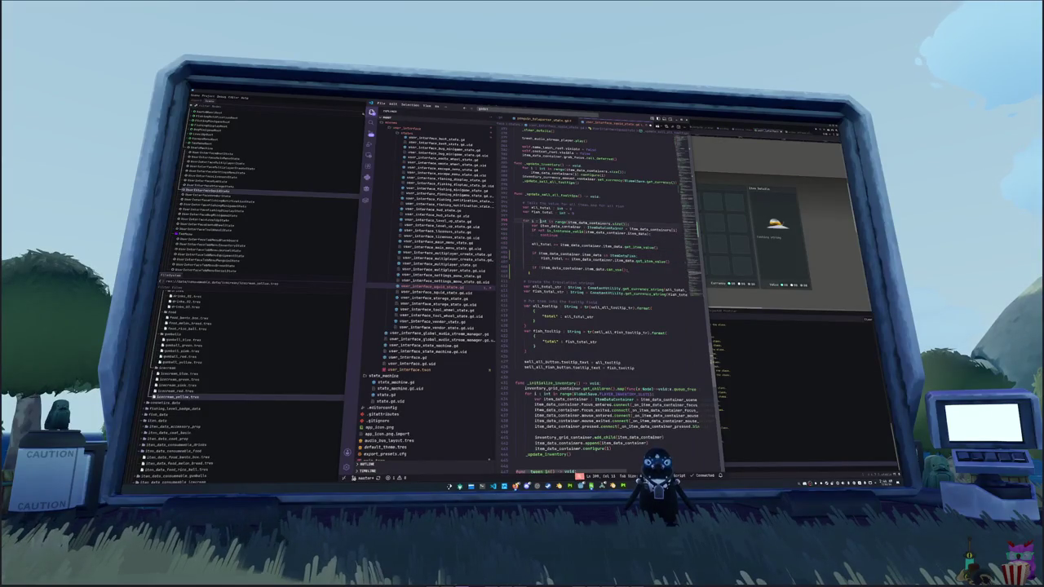
{"action": "left_click", "coordinate": [573, 211]}
{"action": "key", "text": "Return"}
{"action": "type", "text": "var use_total : "}
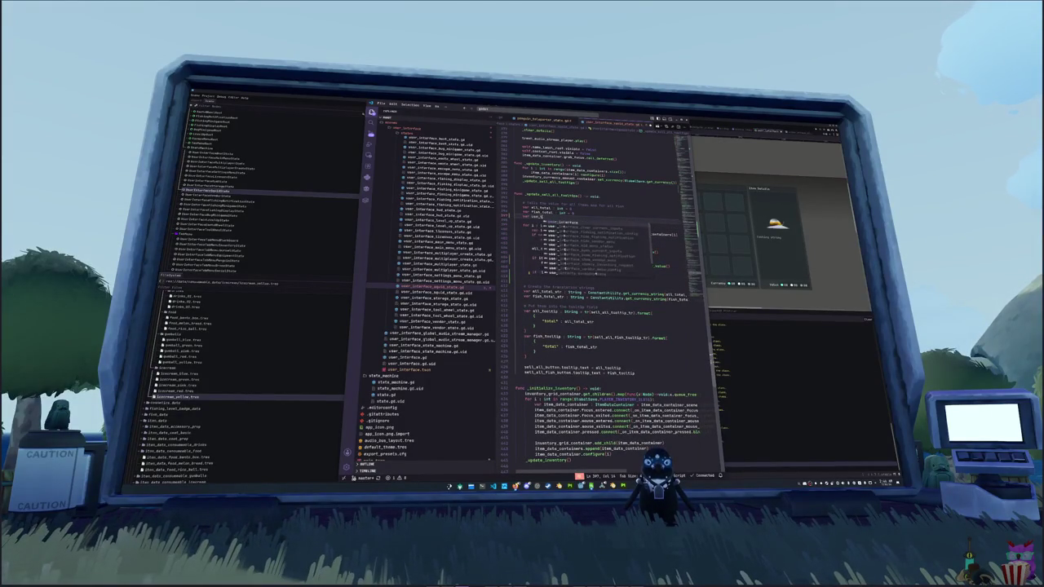
{"action": "type", "text": "int = 0"}
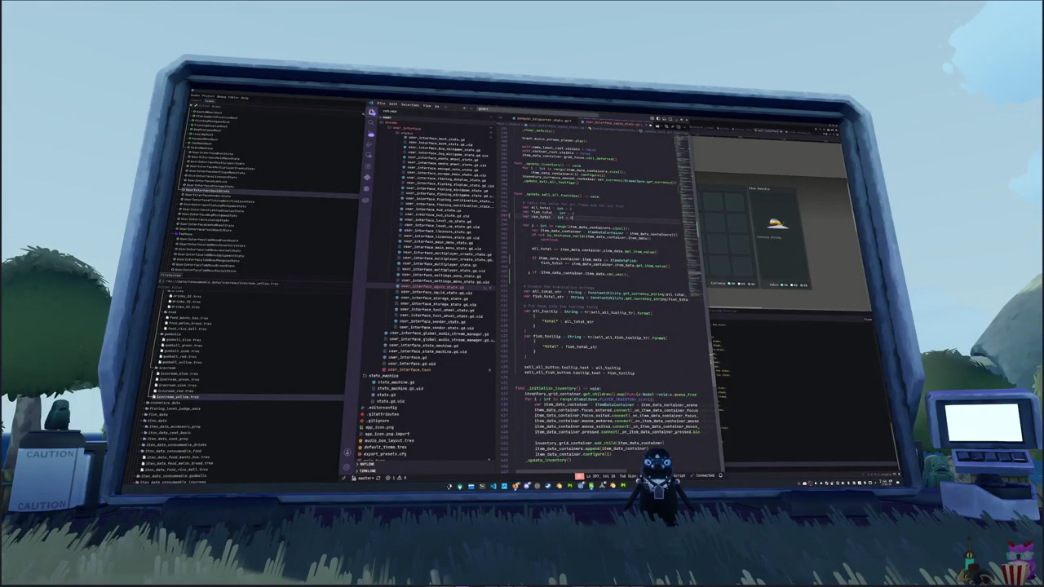
{"action": "left_click", "coordinate": [515, 275]}
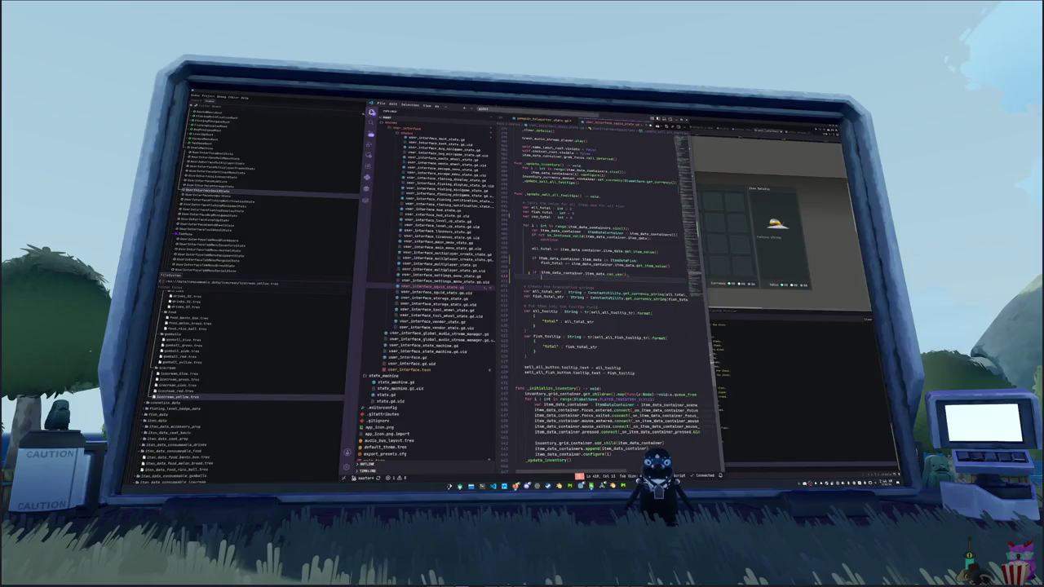
{"action": "type", "text": "use_total += 1"}
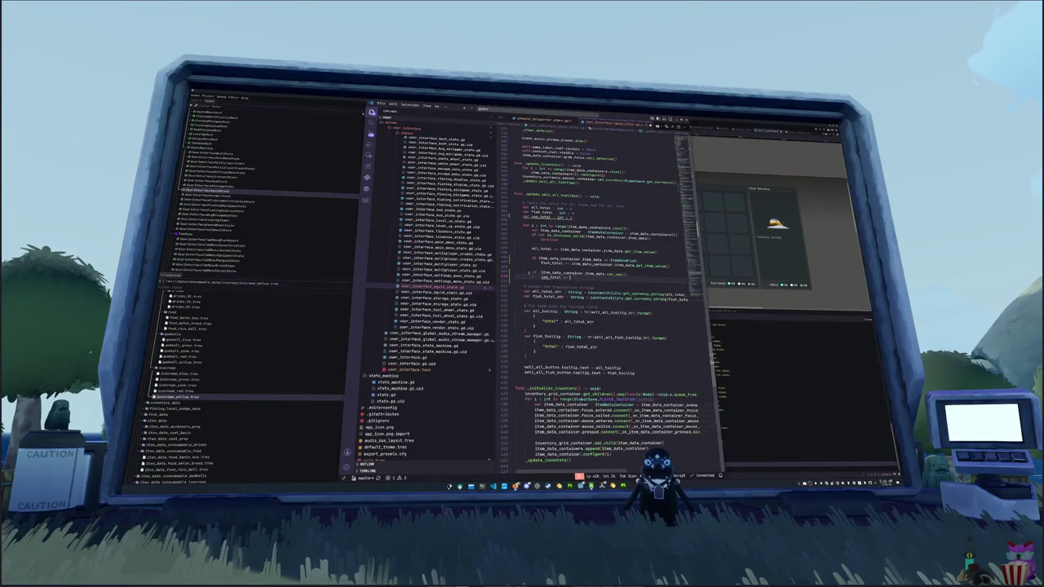
{"action": "type", "text": "item"}
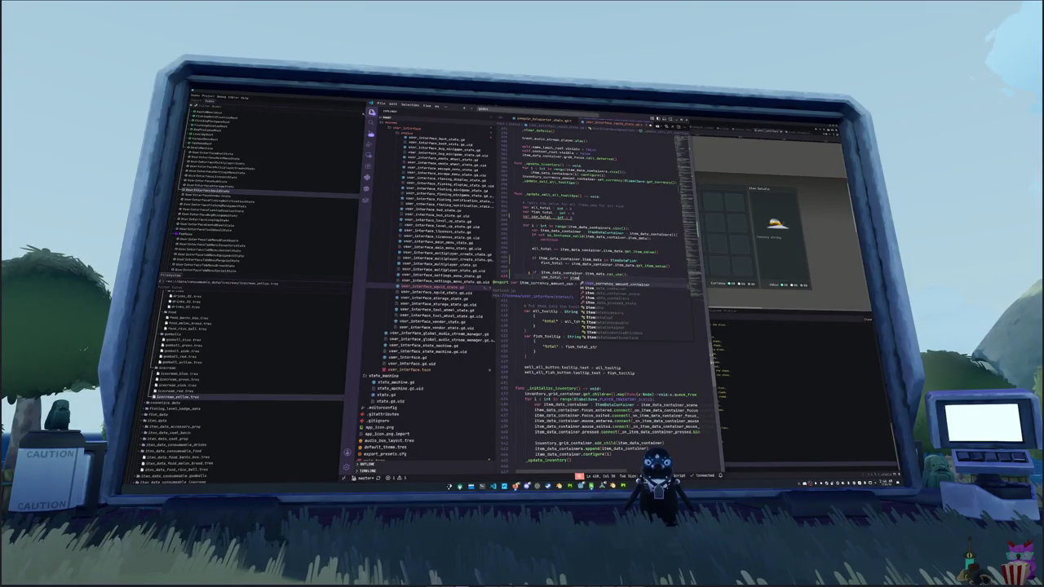
{"action": "type", "text": "_data_container.item_da"}
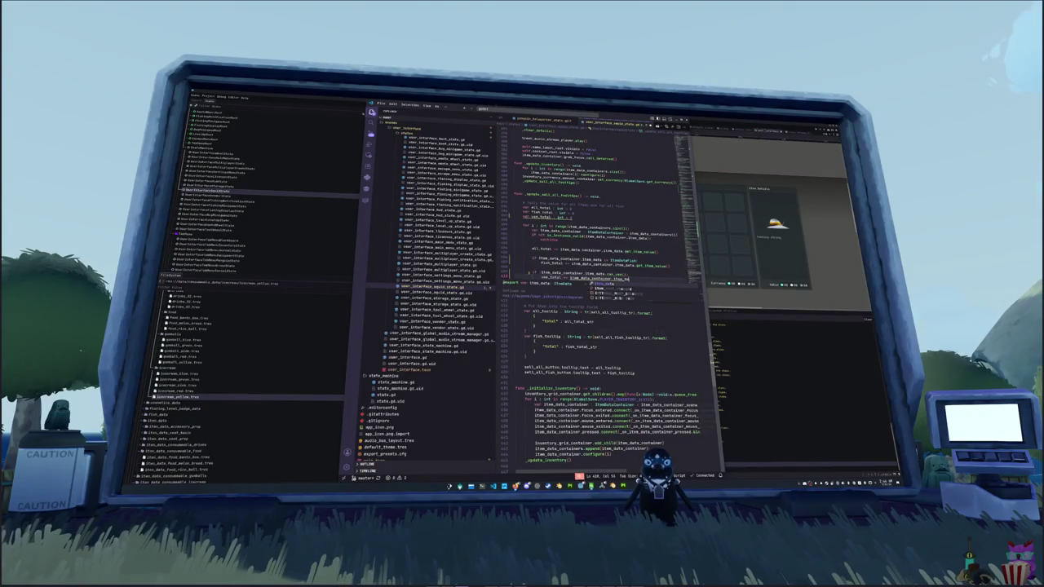
{"action": "type", "text": "ta.get_item_val"}
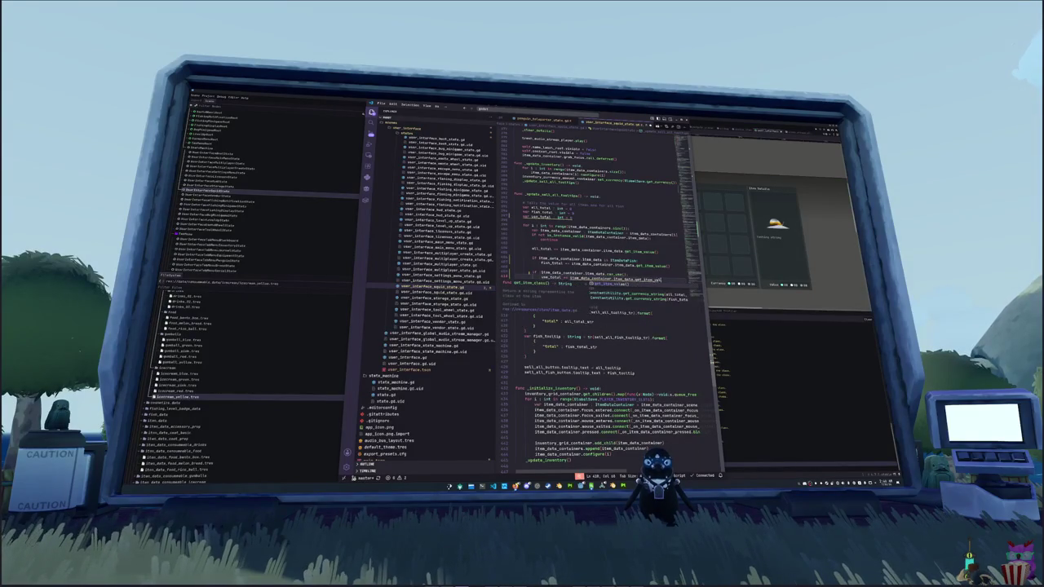
{"action": "key", "text": "Return"}
Step: Add var item_total_str : String = ConstantUtility.get_currency_string(item_total, 0) above the tooltip comment
{"action": "key", "text": "Down"}
{"action": "key", "text": "Down"}
{"action": "key", "text": "Down"}
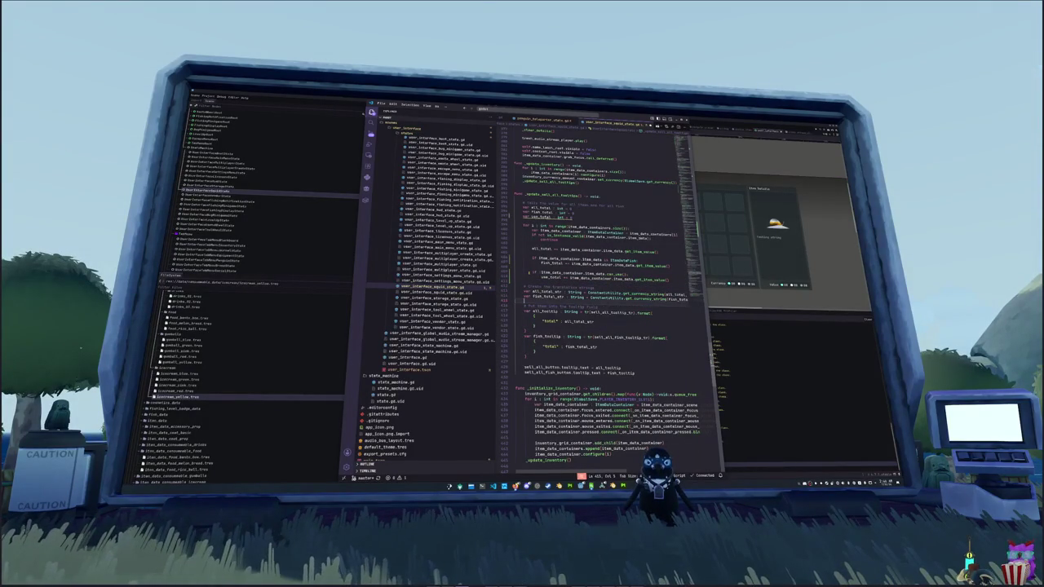
{"action": "key", "text": "Return"}
{"action": "type", "text": "var item"}
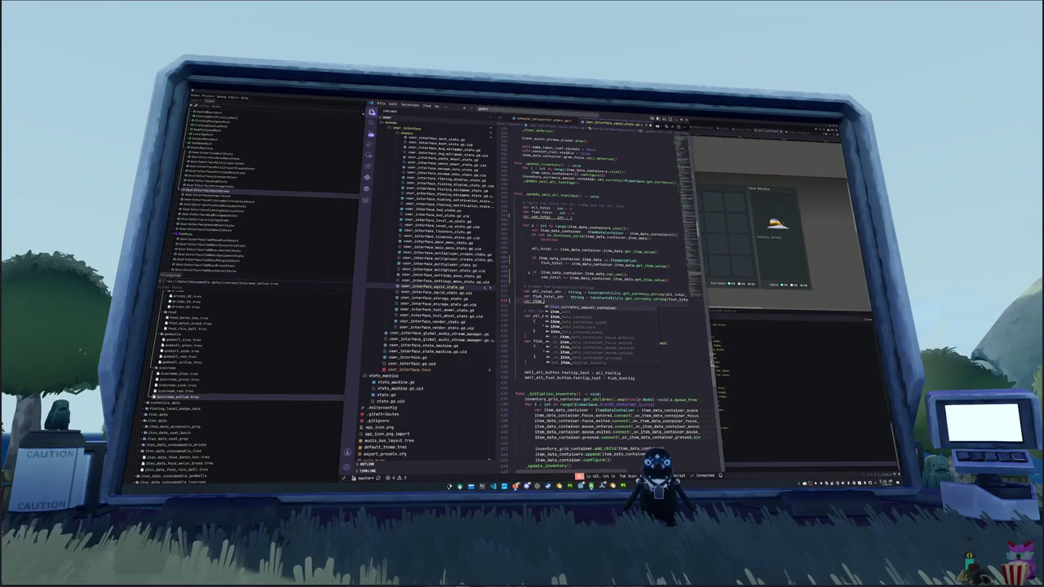
{"action": "type", "text": "_total_str : St"}
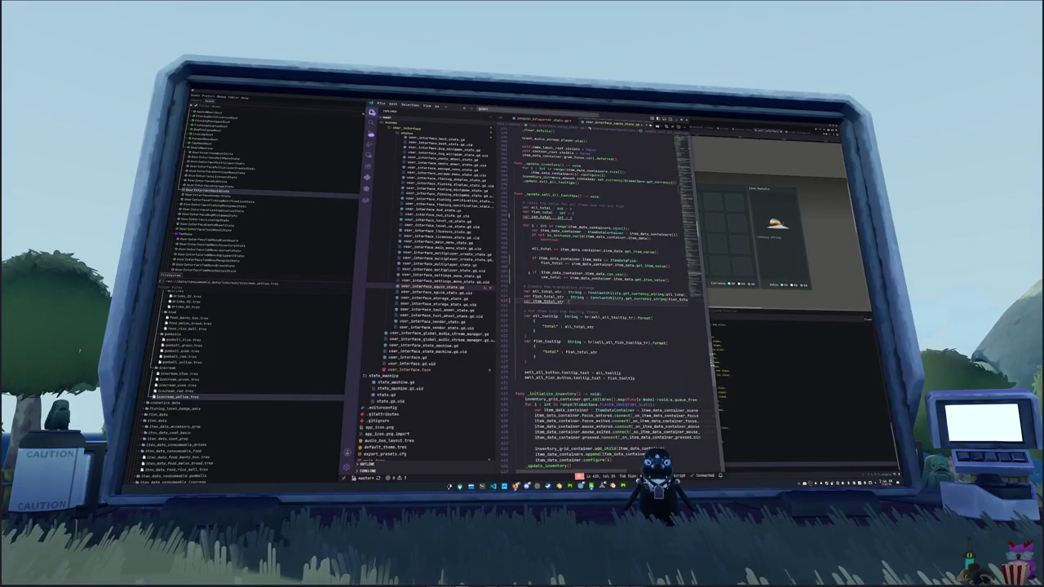
{"action": "key", "text": "Return"}
{"action": "type", "text": "= ConstantUtility"}
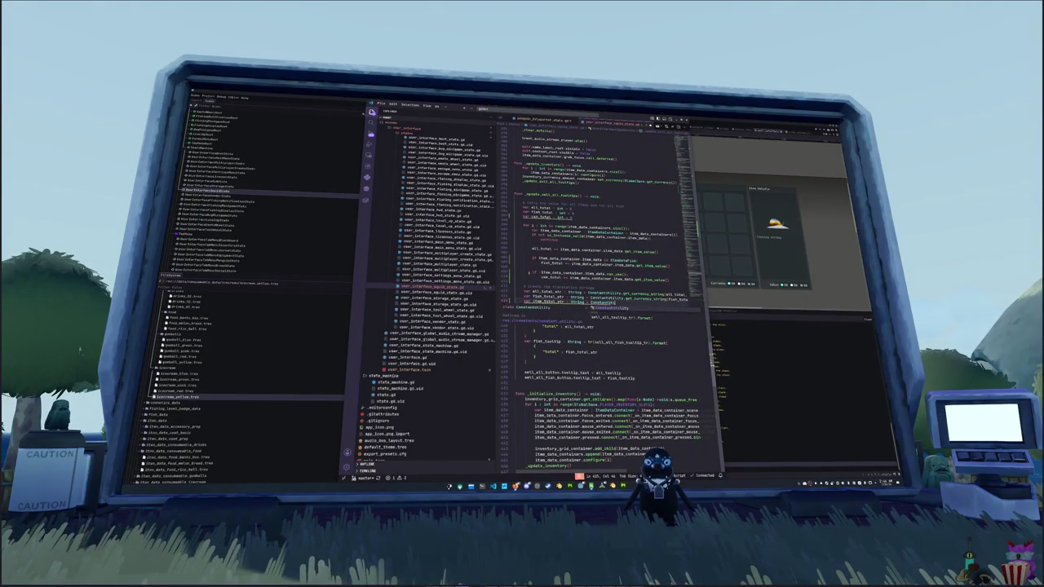
{"action": "key", "text": "Return"}
{"action": "type", "text": ".get_currency_string("}
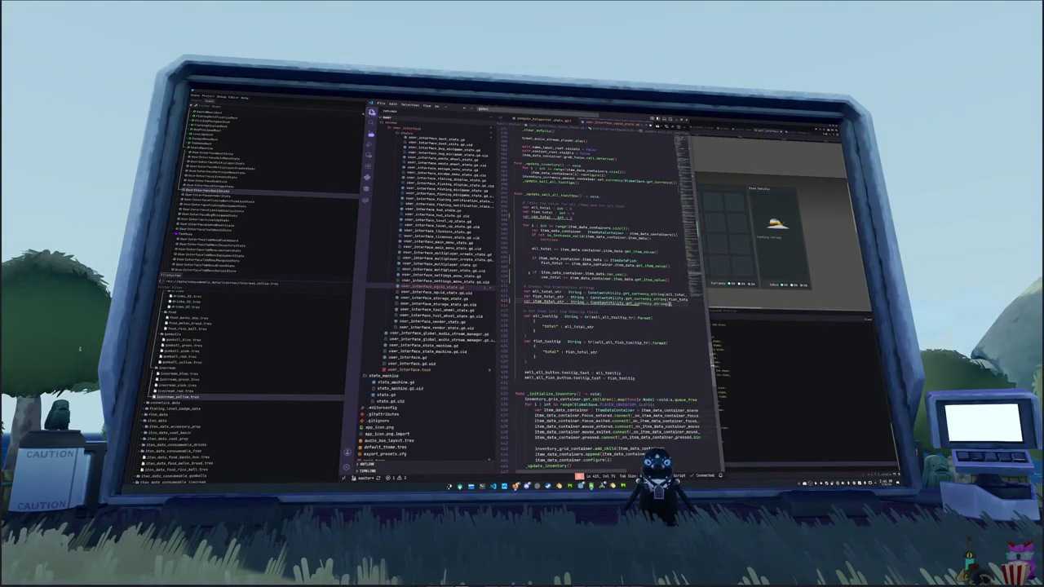
{"action": "type", "text": "item_total"}
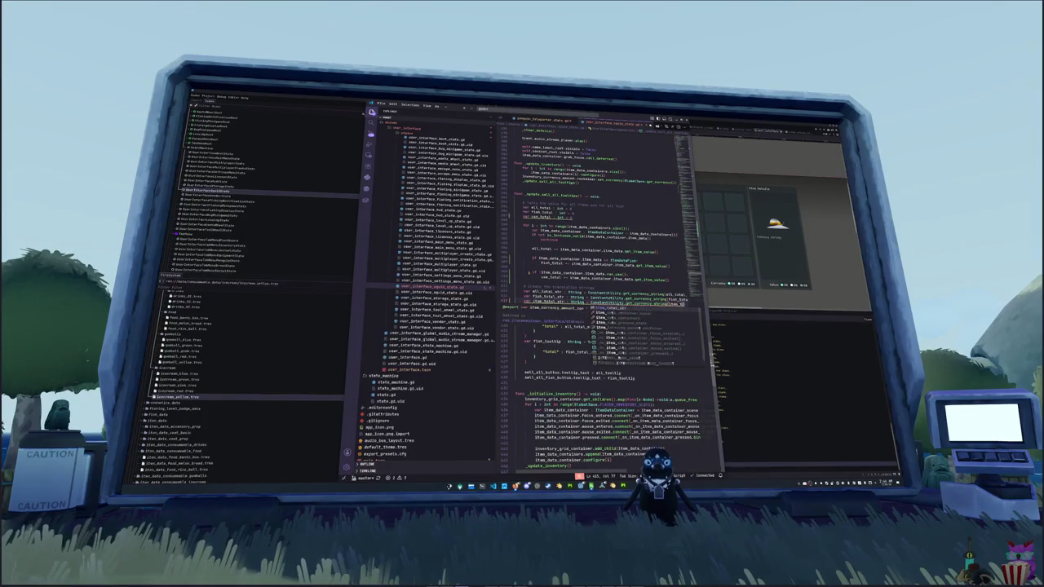
{"action": "type", "text": ", 0)"}
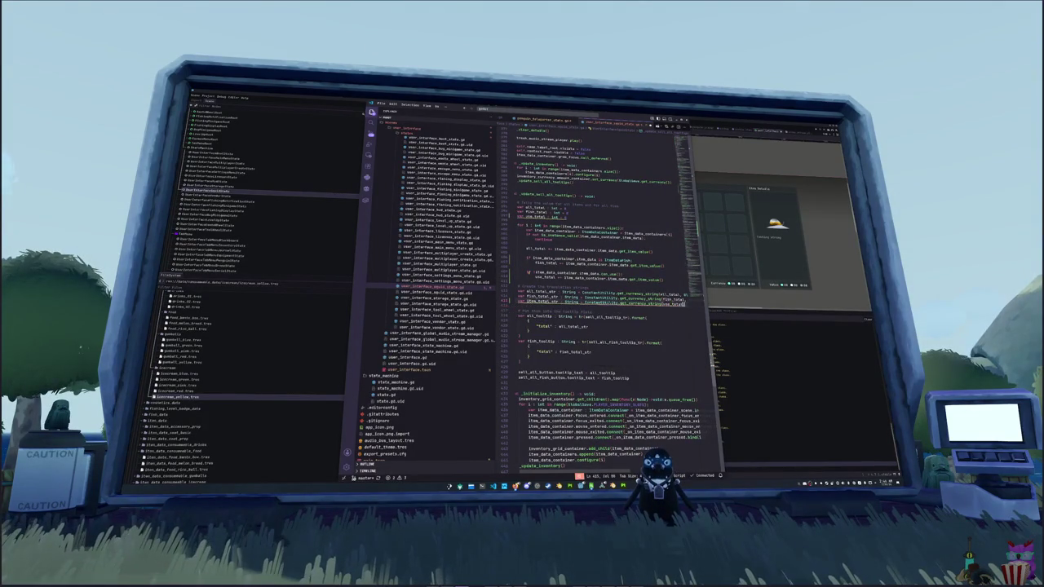
Step: Rename it to use_total_str and format it with GlobalSave.use_currency_denominations
{"action": "left_click_drag", "start_coordinate": [526, 301], "coordinate": [538, 300]}
{"action": "type", "text": "use"}
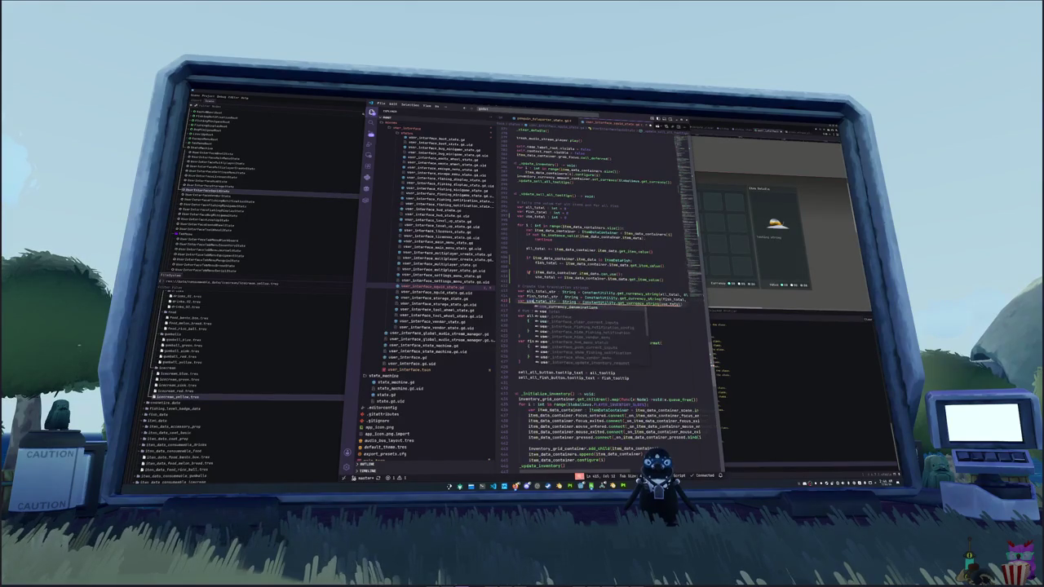
{"action": "type", "text": ", Glo"}
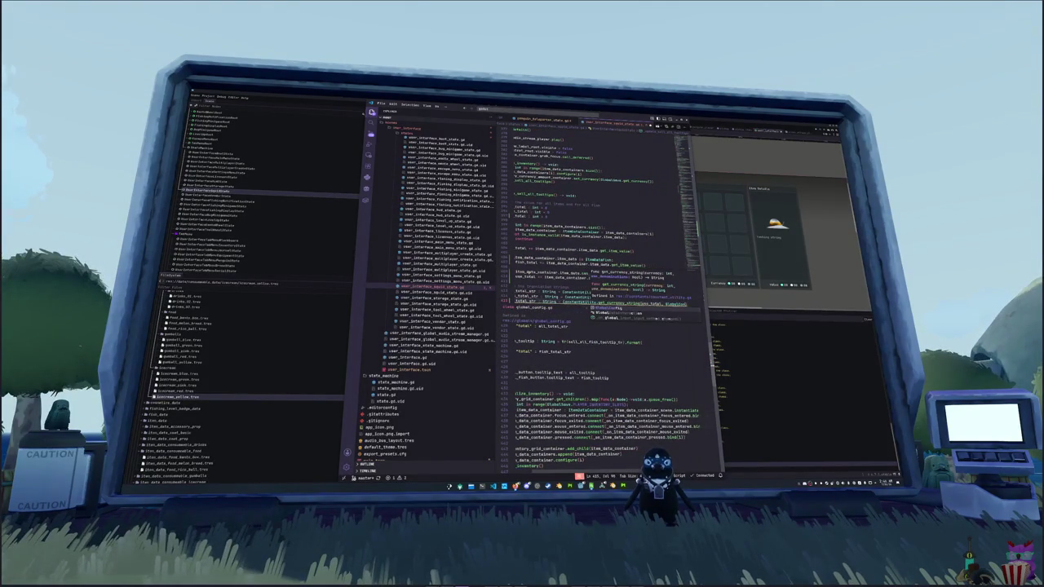
{"action": "key", "text": "Return"}
{"action": "key", "text": "ctrl+shift+Left"}
{"action": "type", "text": "GlobalSave.us"}
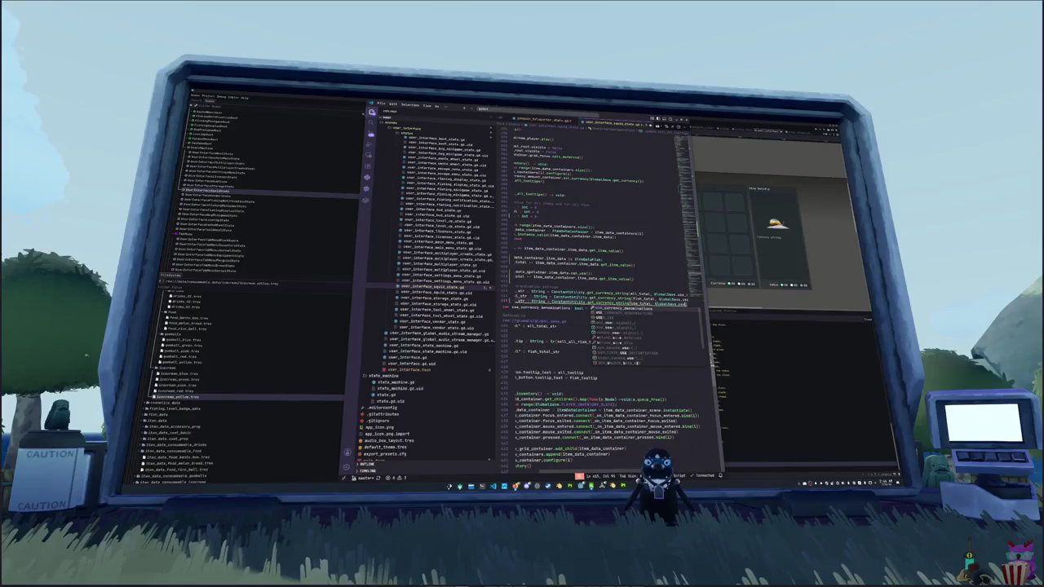
{"action": "key", "text": "Return"}
{"action": "key", "text": "Return"}
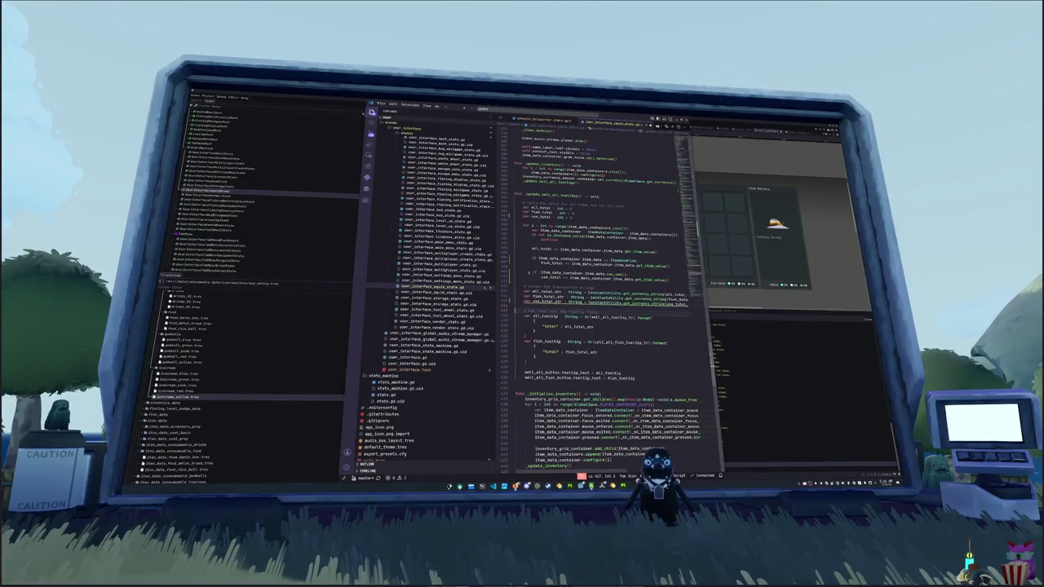
Step: Paste a copy of the fish_tooltip block as use_tooltip, using the sell_use_tooltip_tr key
{"action": "left_click", "coordinate": [522, 361]}
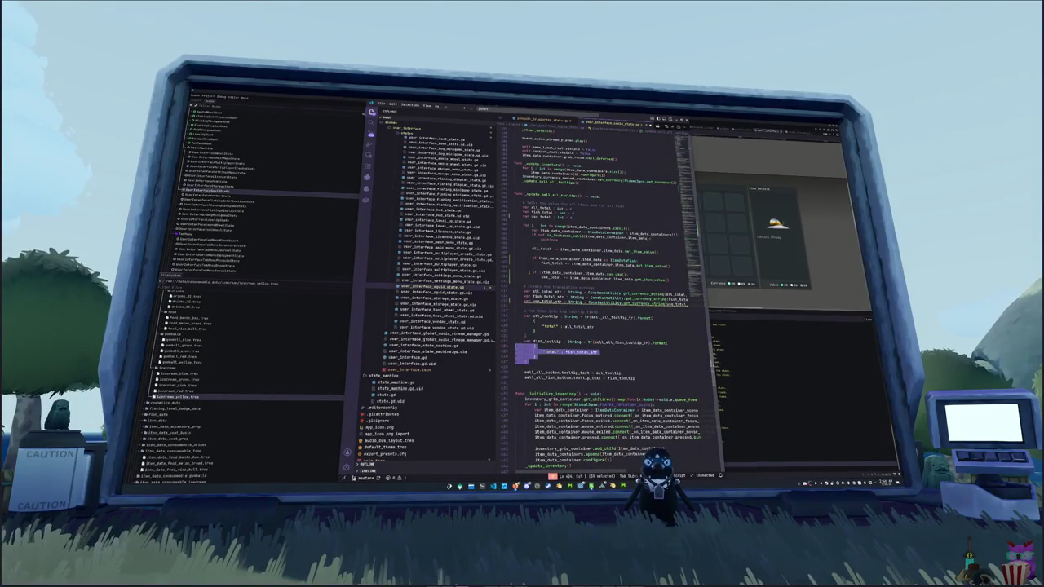
{"action": "key", "text": "ctrl+v"}
{"action": "double_click", "coordinate": [547, 367]}
{"action": "left_click_drag", "start_coordinate": [535, 367], "coordinate": [545, 367]}
{"action": "key", "text": "ctrl+d"}
{"action": "type", "text": "use"}
{"action": "key", "text": "Escape"}
{"action": "key", "text": "Escape"}
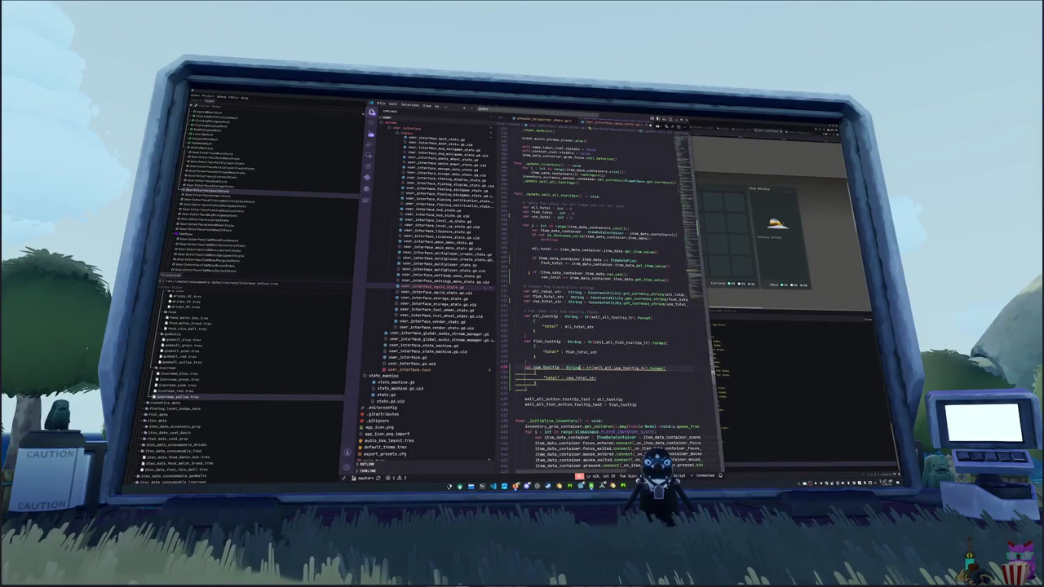
{"action": "double_click", "coordinate": [618, 368]}
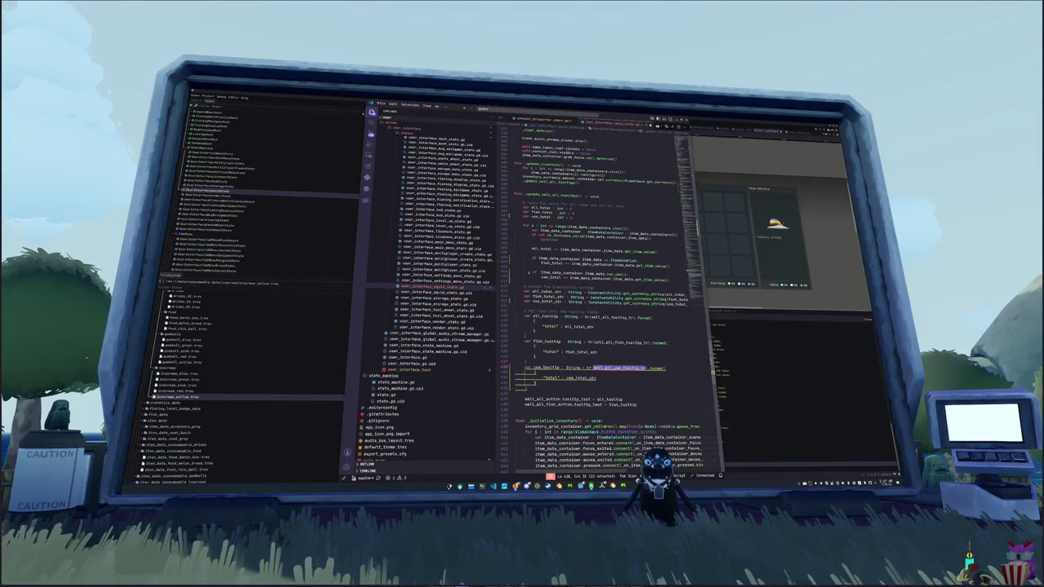
{"action": "left_click", "coordinate": [596, 368]}
{"action": "left_click_drag", "start_coordinate": [605, 368], "coordinate": [612, 368]}
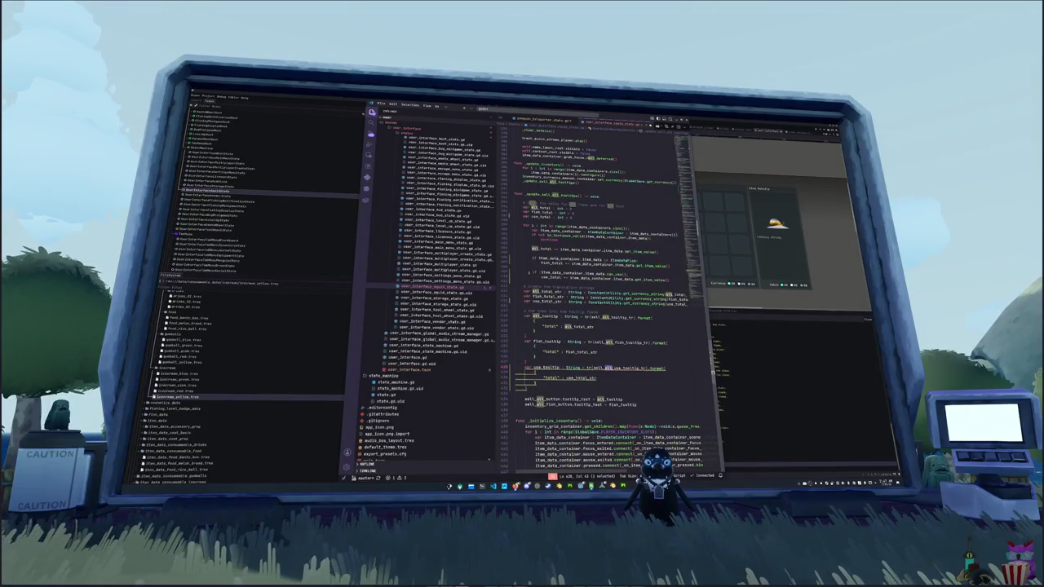
{"action": "key", "text": "BackSpace"}
{"action": "key", "text": "BackSpace"}
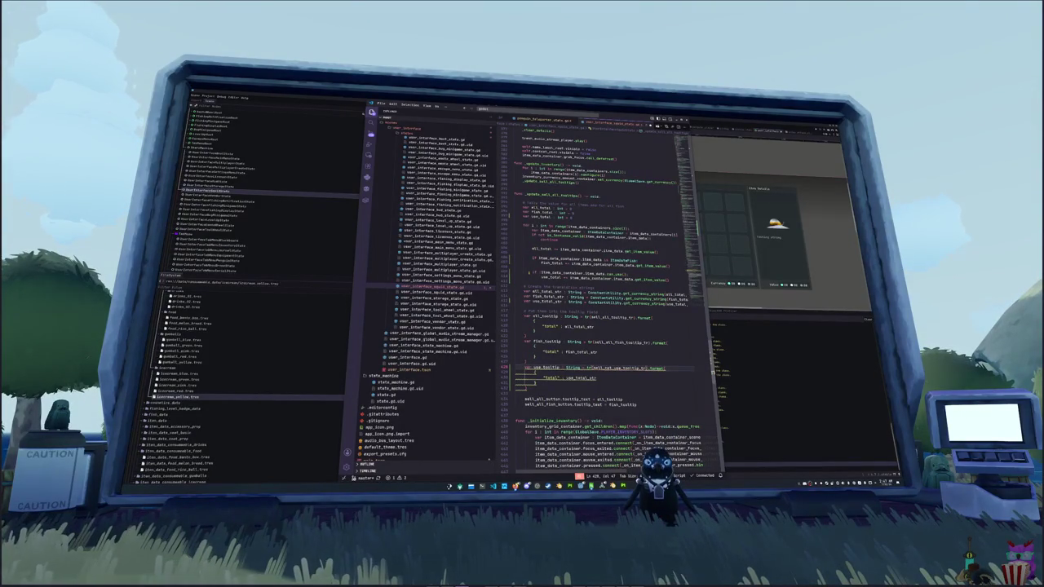
Step: Add sell_not_useable_button.tooltip_text = use_tooltip below the fish tooltip assignment
{"action": "double_click", "coordinate": [581, 378]}
{"action": "scroll", "coordinate": [603, 367], "scroll_direction": "down", "scroll_amount": 1}
{"action": "double_click", "coordinate": [621, 385]}
{"action": "key", "text": "End"}
{"action": "key", "text": "Return"}
{"action": "type", "text": "sell_"}
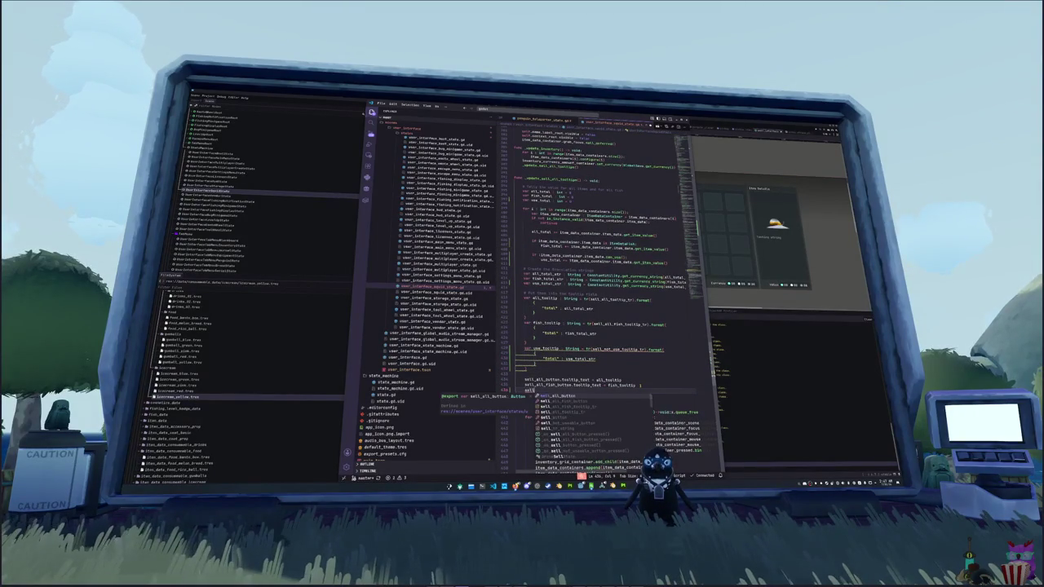
{"action": "type", "text": "not_useable_button.too"}
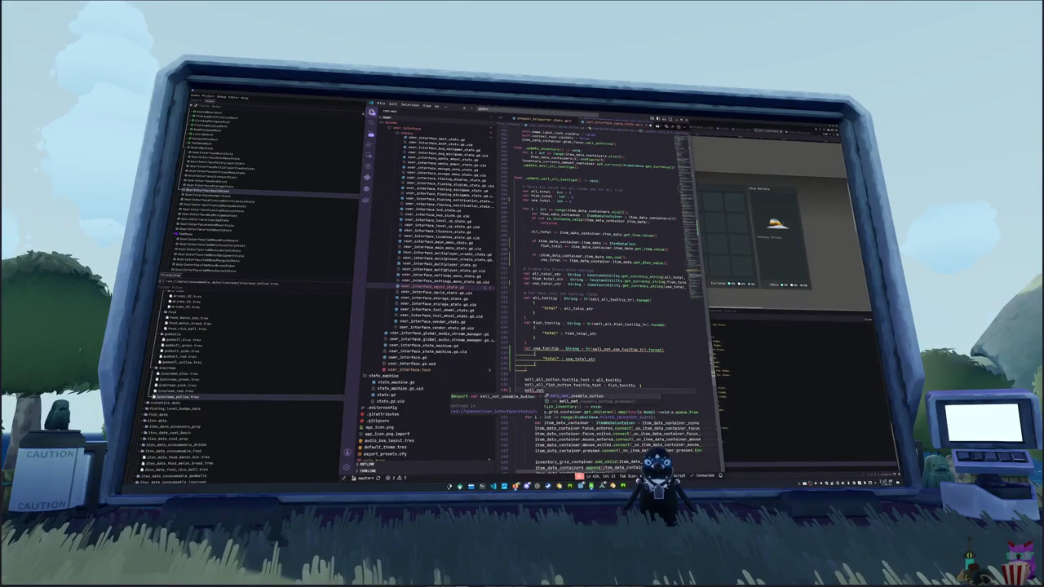
{"action": "type", "text": "ltip_text = "}
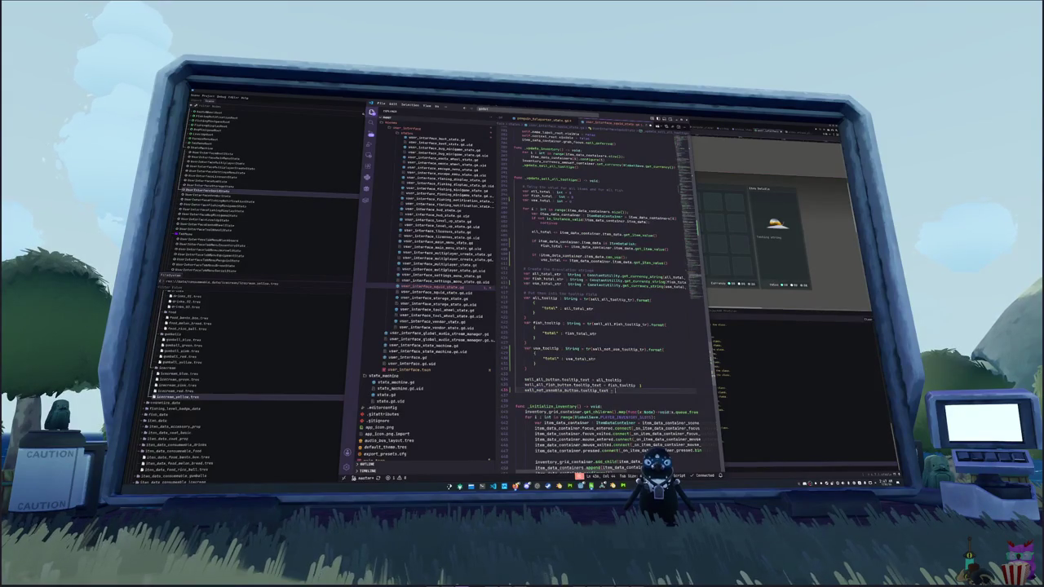
{"action": "type", "text": "use"}
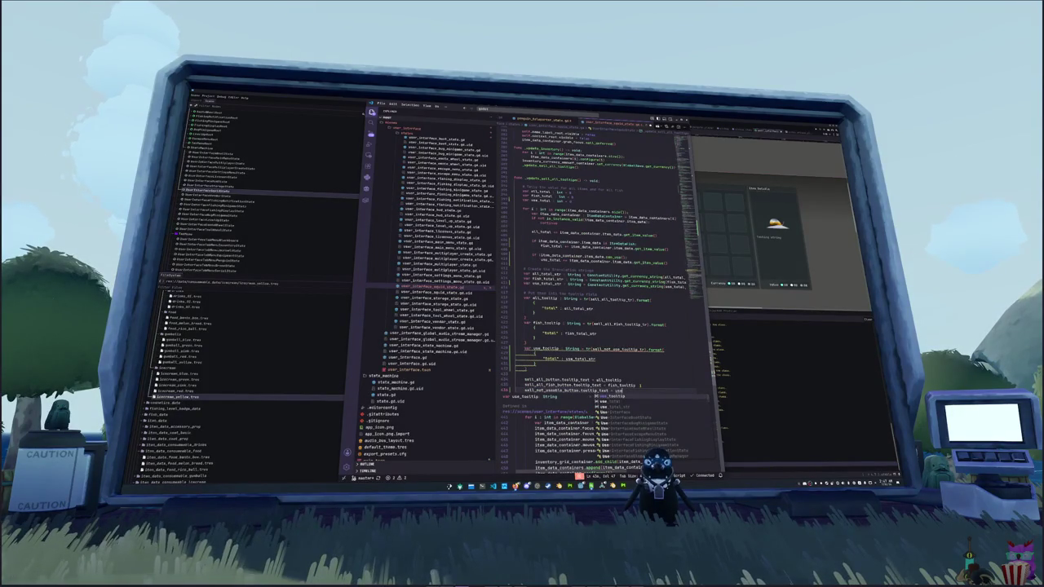
{"action": "key", "text": "Return"}
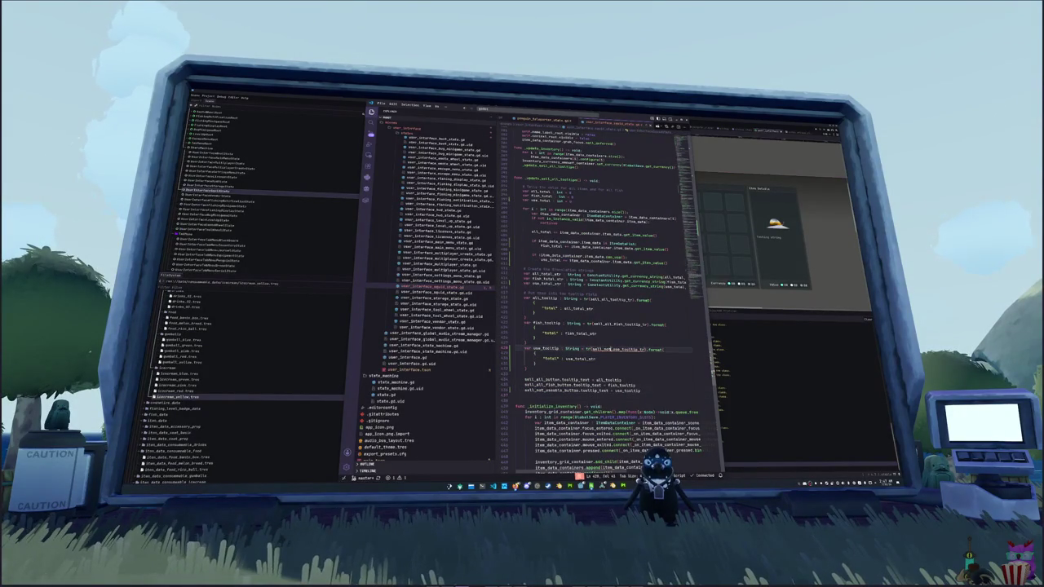
{"action": "key", "text": "F12"}
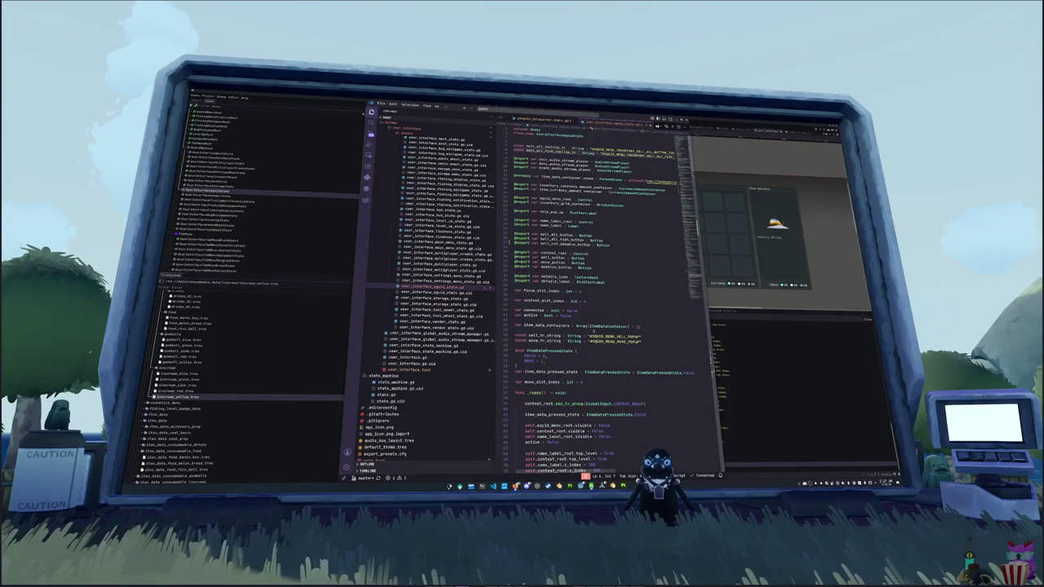
Step: Declare const sell_but_use_tooltip_tr under the tooltip constants, checking the translation spreadsheet for the key
{"action": "key", "text": "Return"}
{"action": "type", "text": "const sell_but_use_tooltip_tr : String"}
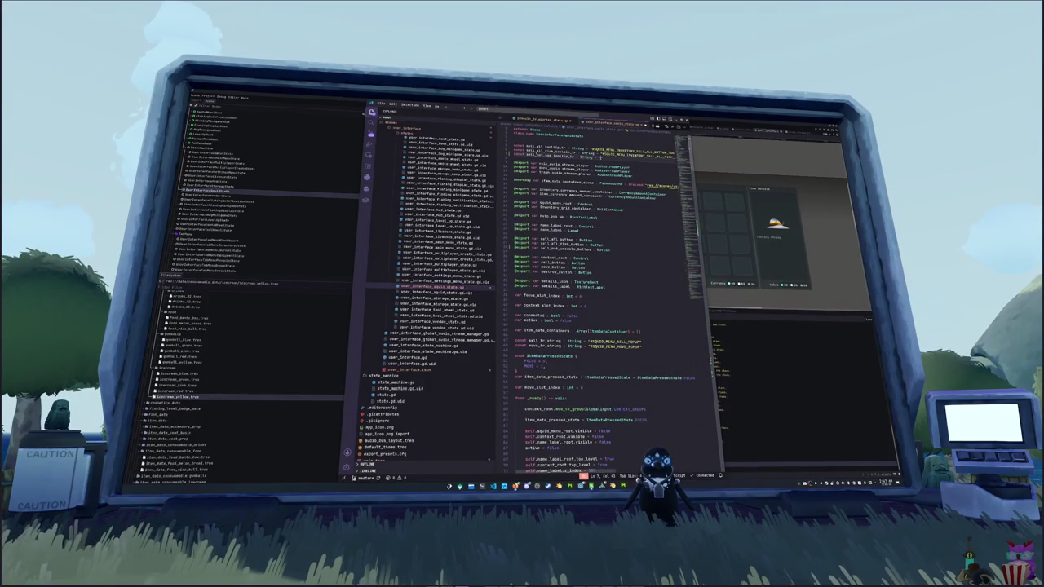
{"action": "key", "text": "alt+Tab"}
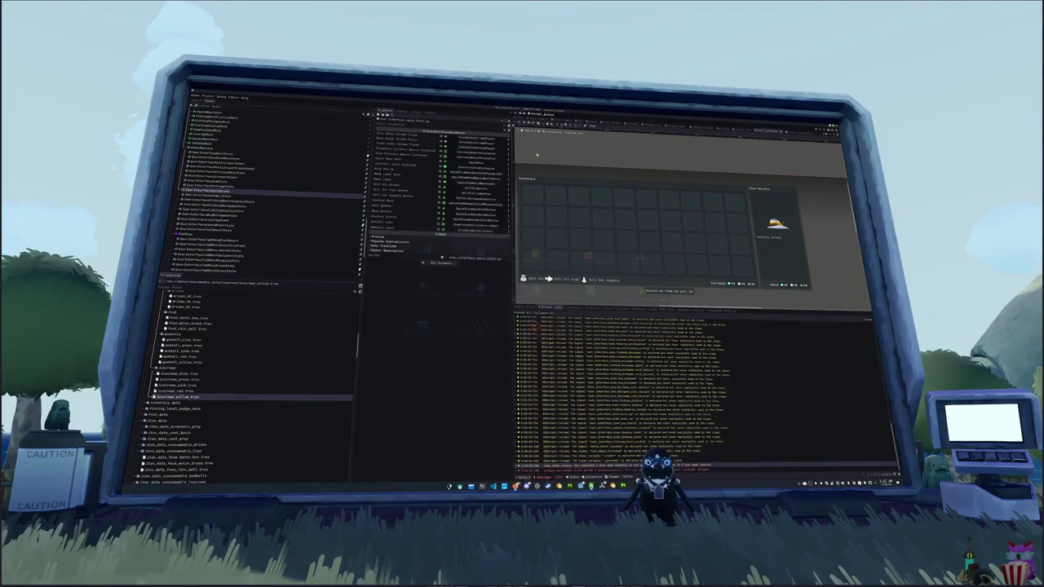
{"action": "key", "text": "alt+Tab"}
{"action": "key", "text": "alt+Tab"}
{"action": "key", "text": "Tab"}
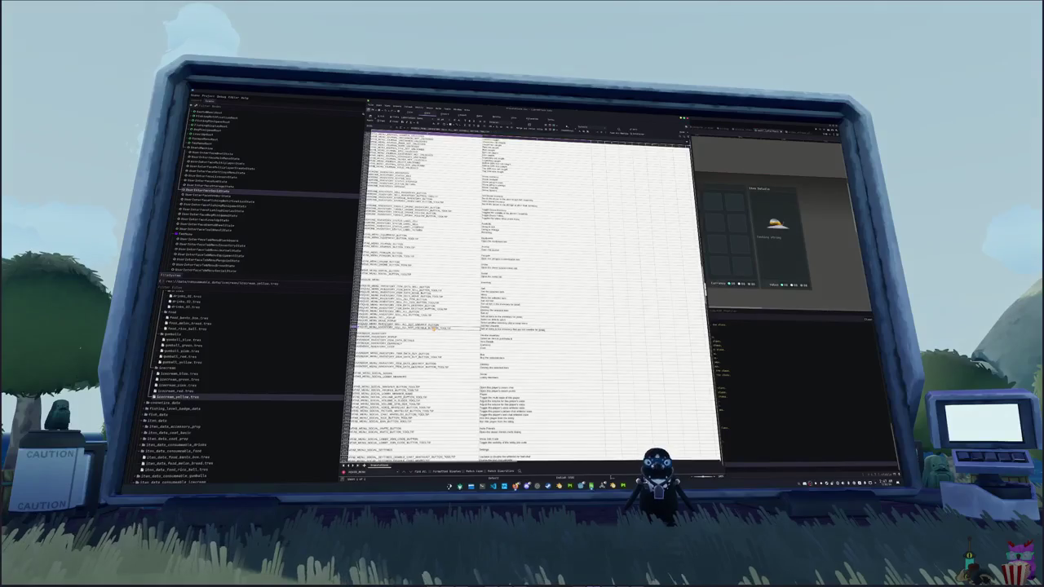
{"action": "key", "text": "alt+Tab"}
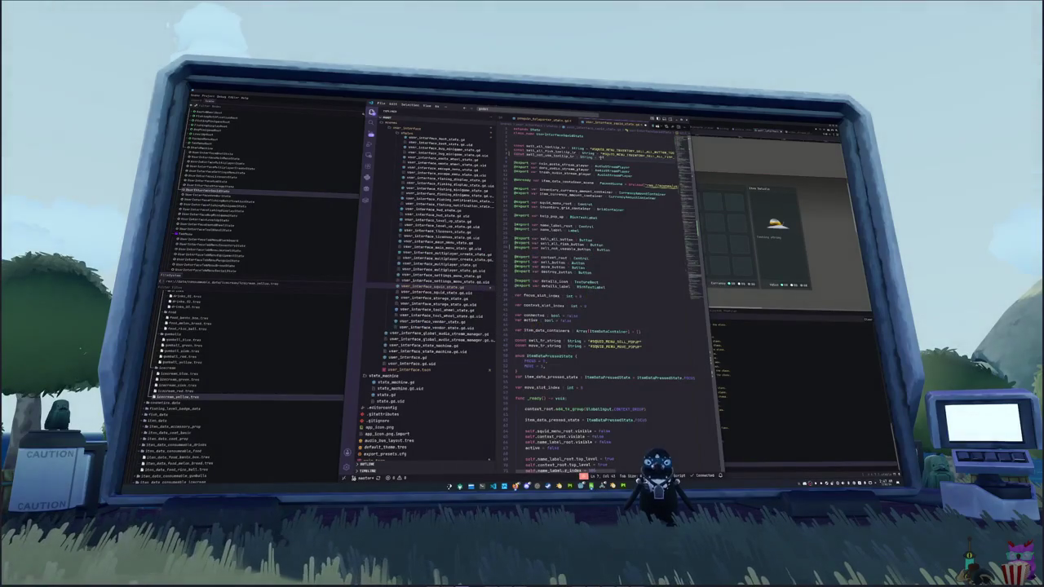
Step: Put the code editor away to reveal Godot and stop the running game
{"action": "scroll", "coordinate": [595, 301], "scroll_direction": "right", "scroll_amount": 5}
{"action": "scroll", "coordinate": [596, 301], "scroll_direction": "left", "scroll_amount": 5}
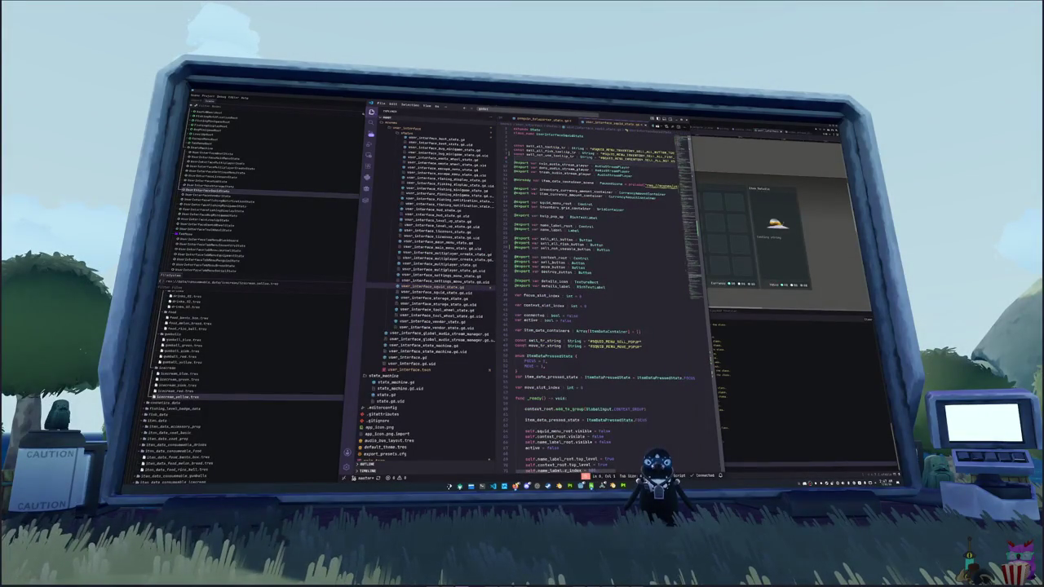
{"action": "key", "text": "alt+Tab"}
{"action": "key", "text": "F8"}
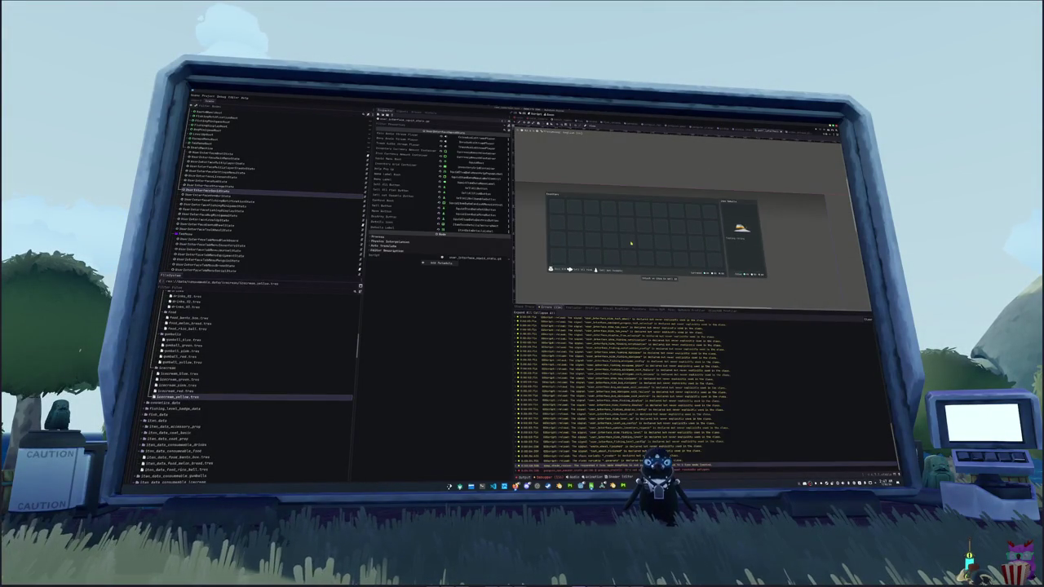
Step: Run the game with F5 and glance over the nano todo list while the title screen loads
{"action": "key", "text": "F5"}
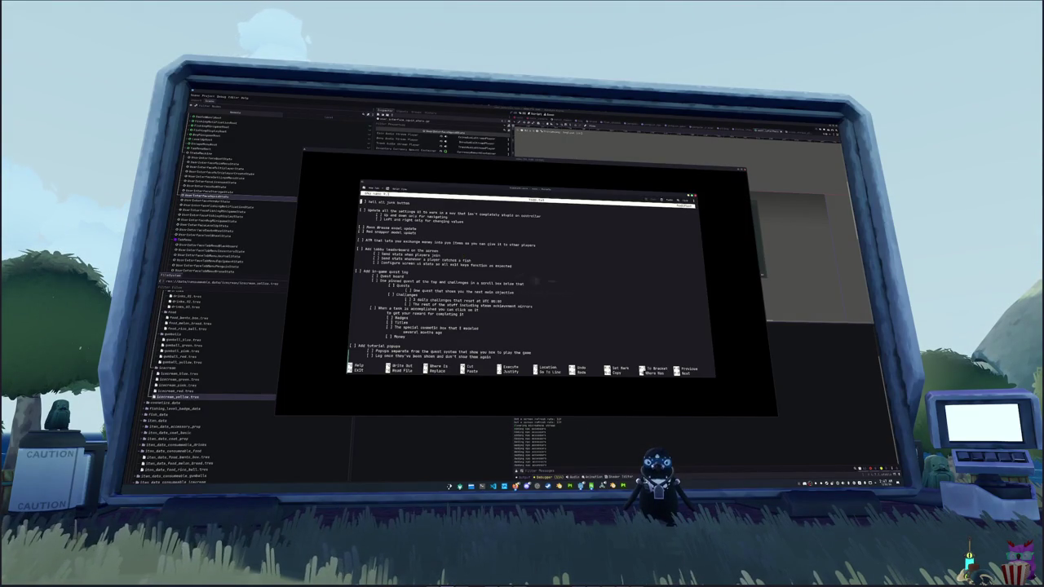
{"action": "scroll", "coordinate": [534, 277], "scroll_direction": "down", "scroll_amount": 1}
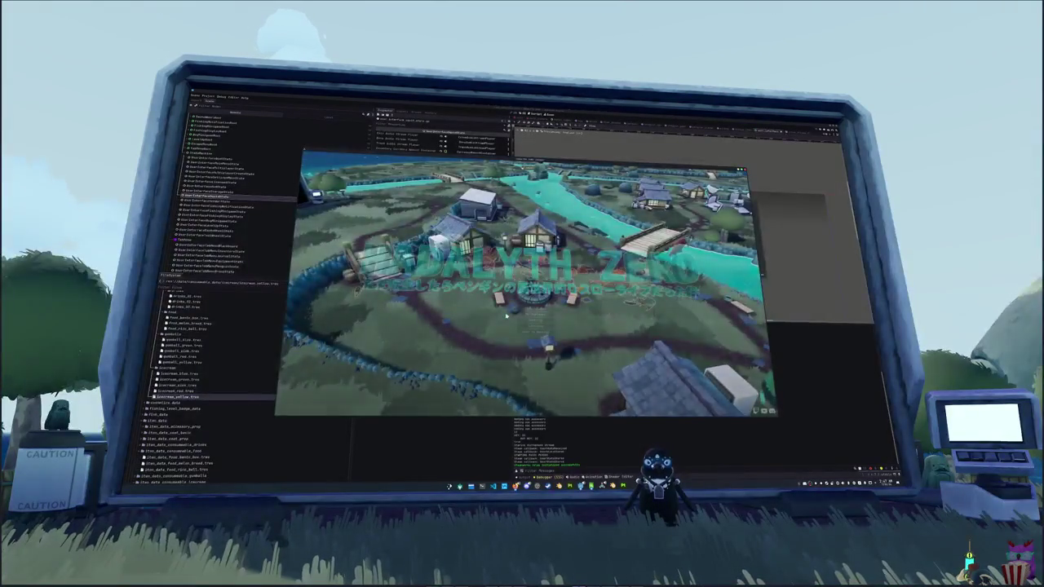
Step: Start from the title screen, turn the camera toward the robot vendor, and open its shop inventory
{"action": "left_click", "coordinate": [527, 310]}
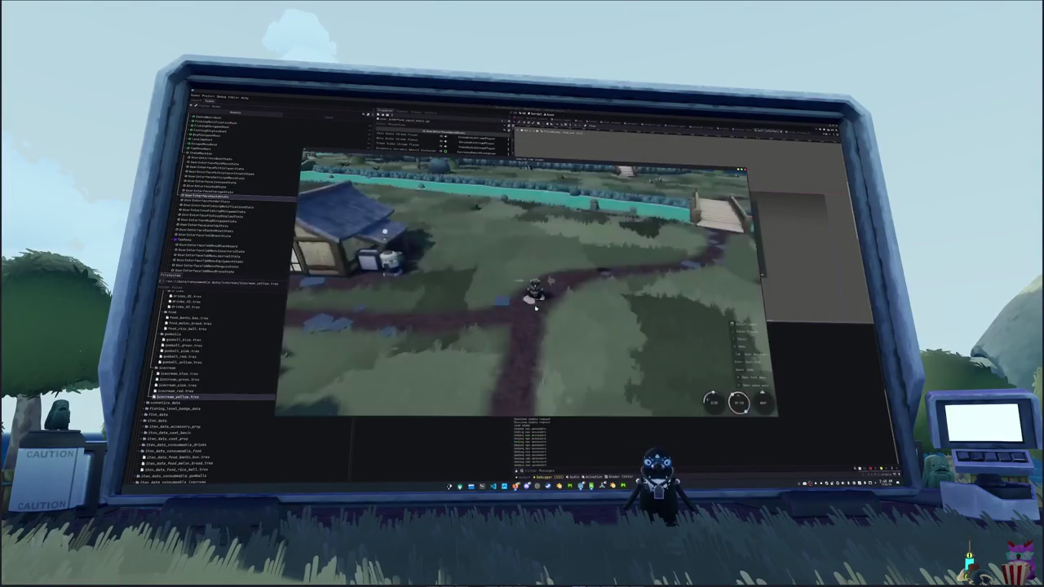
{"action": "left_click_drag", "start_coordinate": [534, 303], "coordinate": [557, 187]}
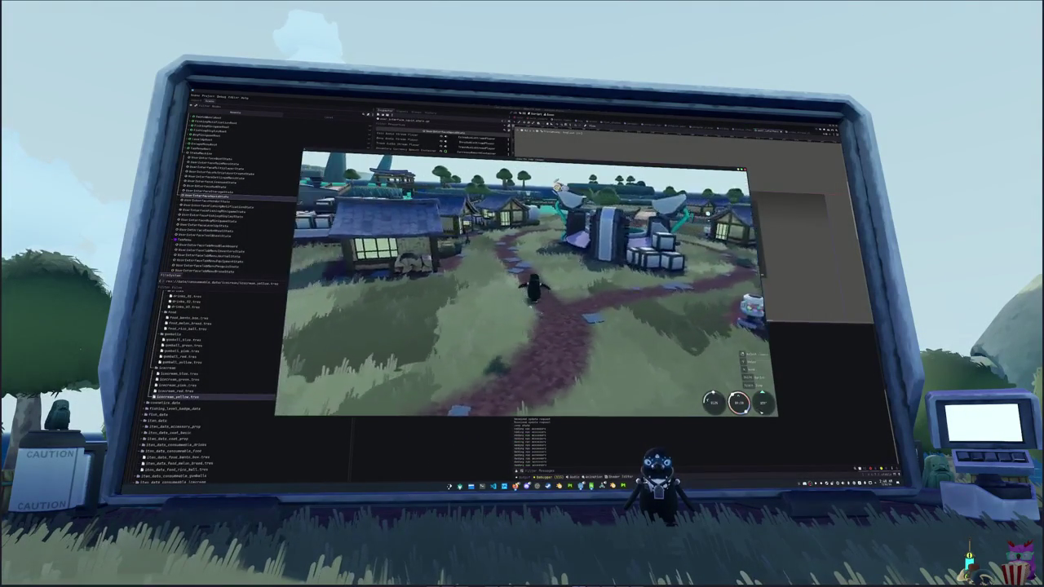
{"action": "left_click_drag", "start_coordinate": [522, 308], "coordinate": [548, 352]}
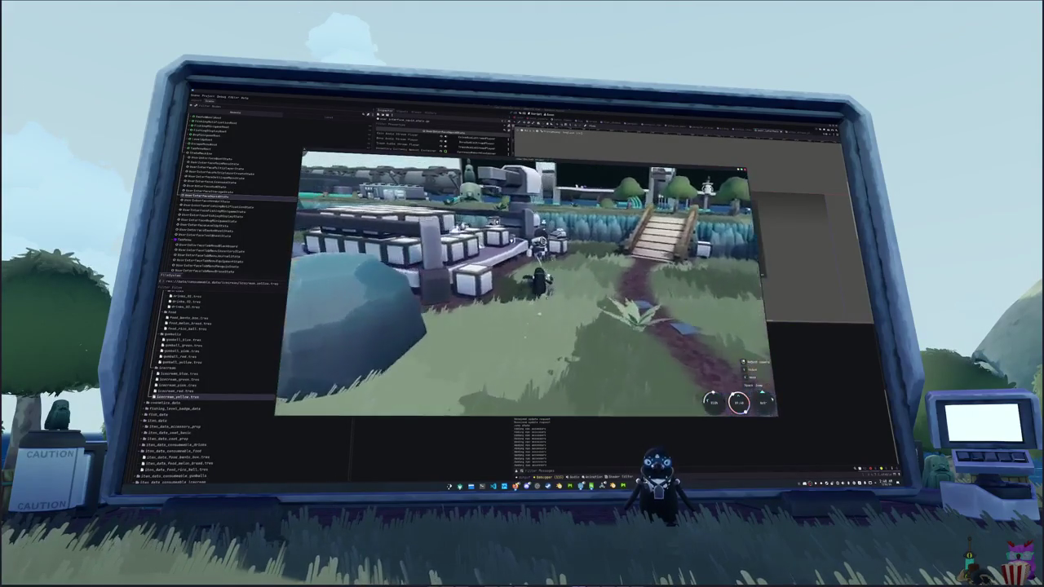
{"action": "left_click_drag", "start_coordinate": [540, 313], "coordinate": [507, 311]}
{"action": "key", "text": "e"}
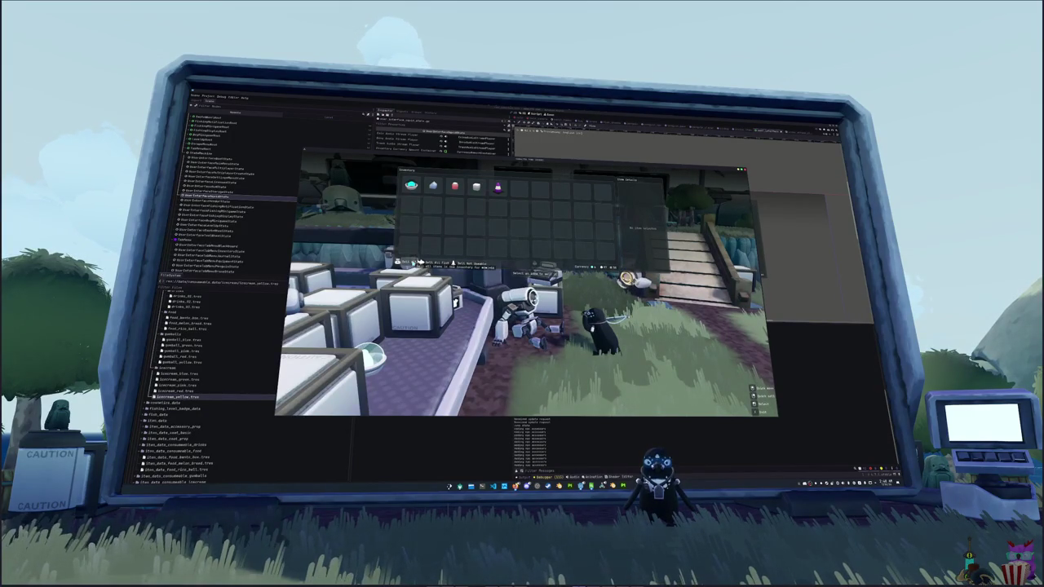
Step: Select an inventory item and use Sell Not Useable to sell the unusable items
{"action": "left_click", "coordinate": [433, 185]}
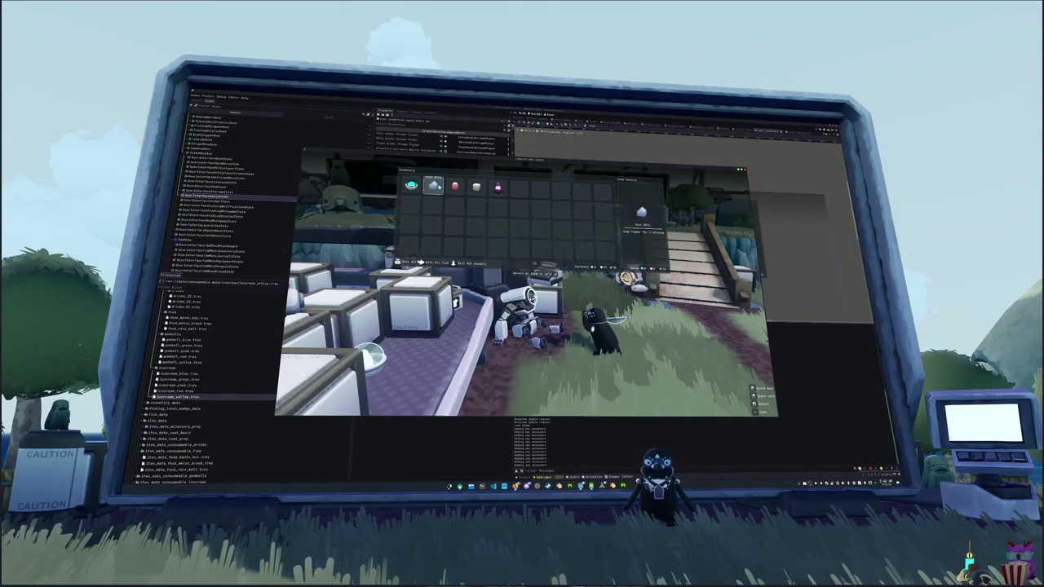
{"action": "left_click", "coordinate": [419, 262]}
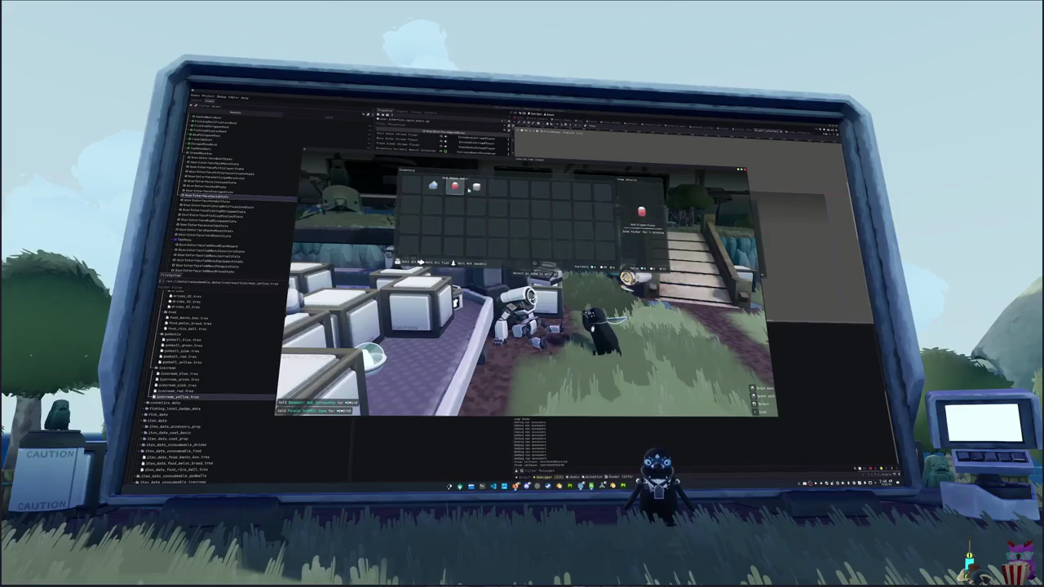
{"action": "key", "text": "Escape"}
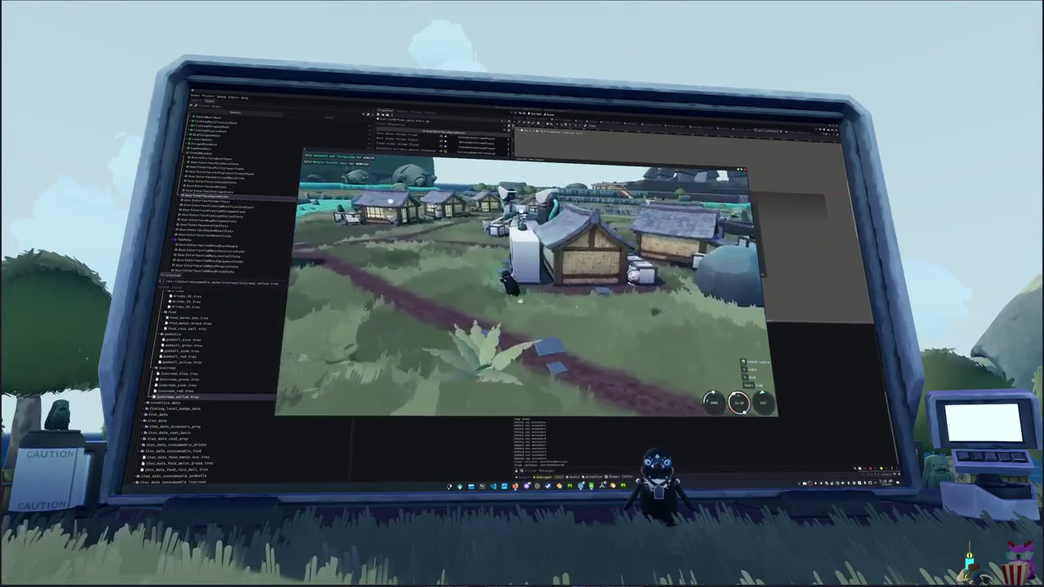
Step: Buy three gumballs at the vending machine, then switch to the Steam store window
{"action": "key", "text": "e"}
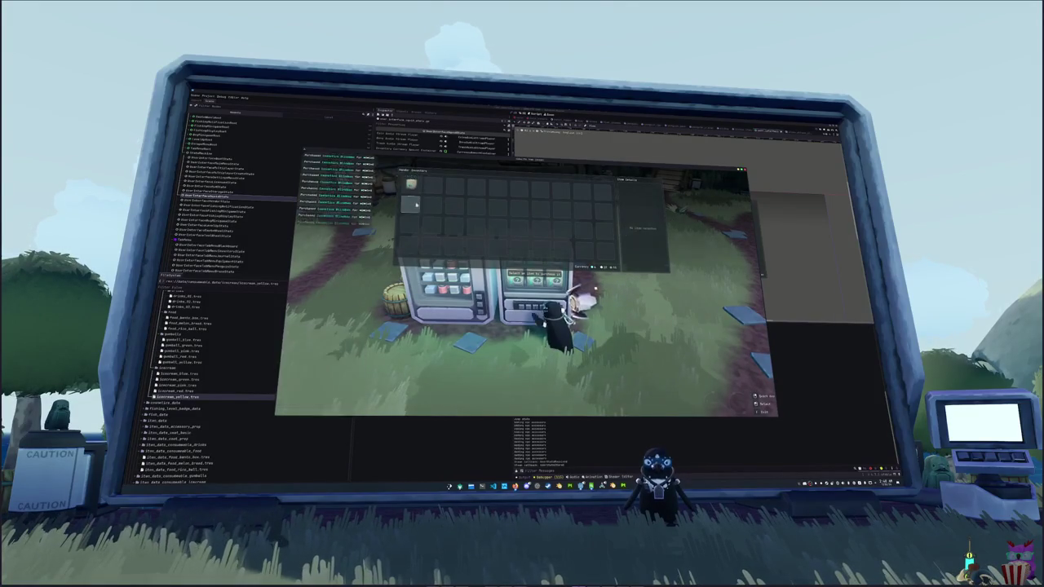
{"action": "key", "text": "Escape"}
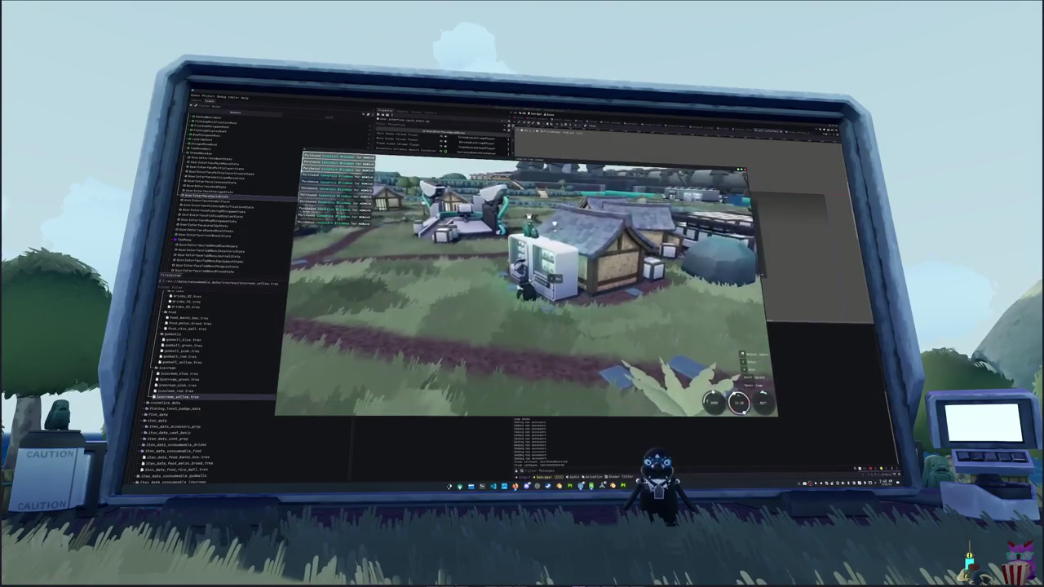
{"action": "key", "text": "e"}
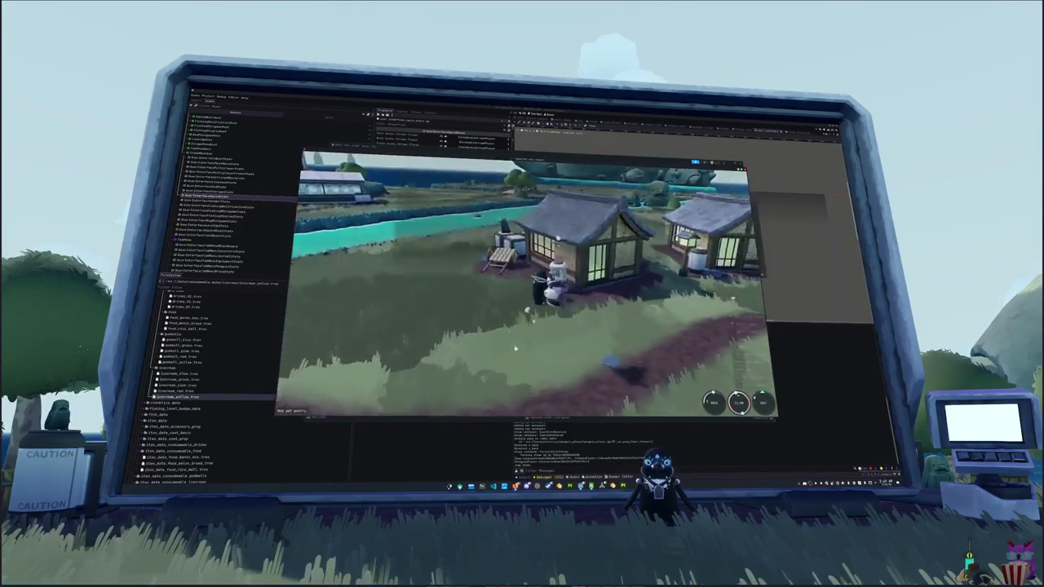
{"action": "left_click", "coordinate": [454, 187]}
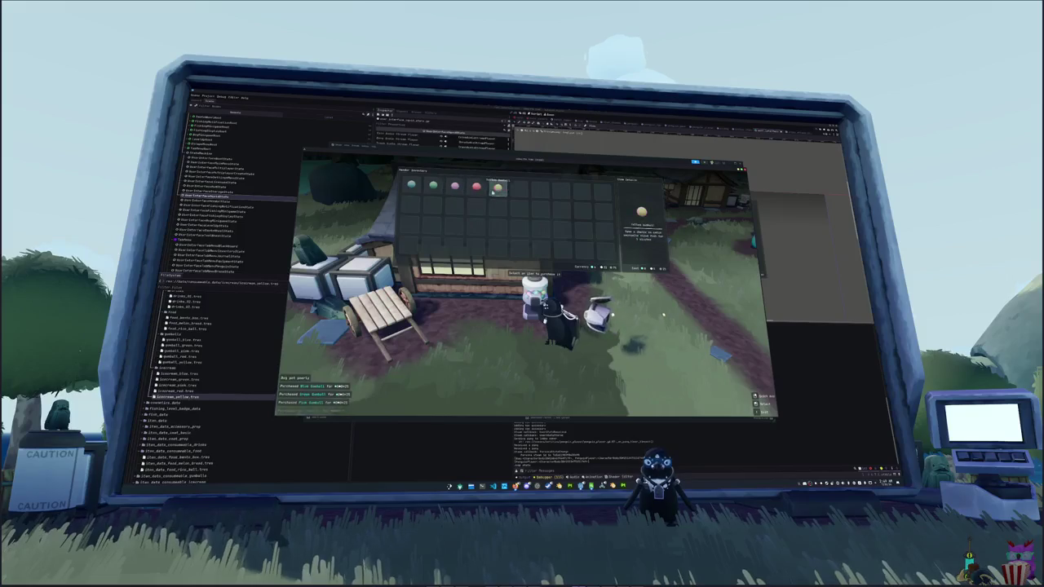
{"action": "left_click", "coordinate": [476, 187]}
{"action": "left_click", "coordinate": [498, 187]}
{"action": "key", "text": "Escape"}
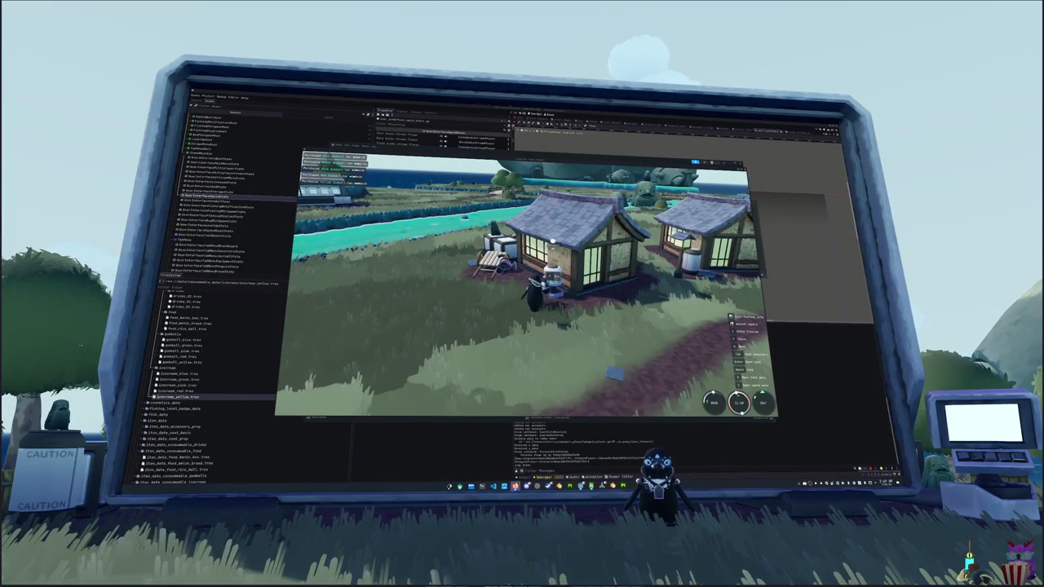
{"action": "key", "text": "alt+Tab"}
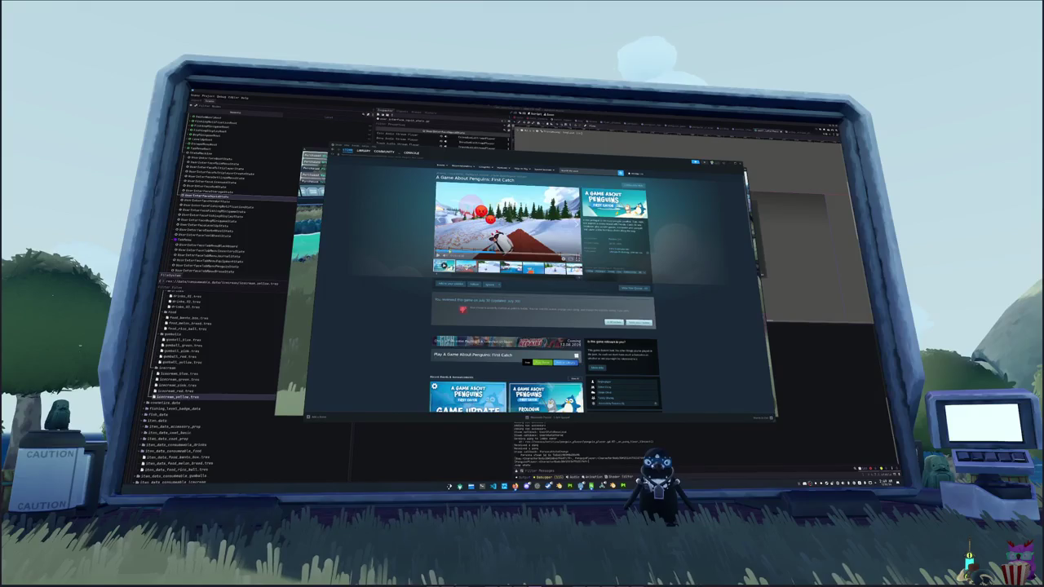
Step: Bring the running game window back in front of the Steam store page
{"action": "left_click", "coordinate": [300, 369]}
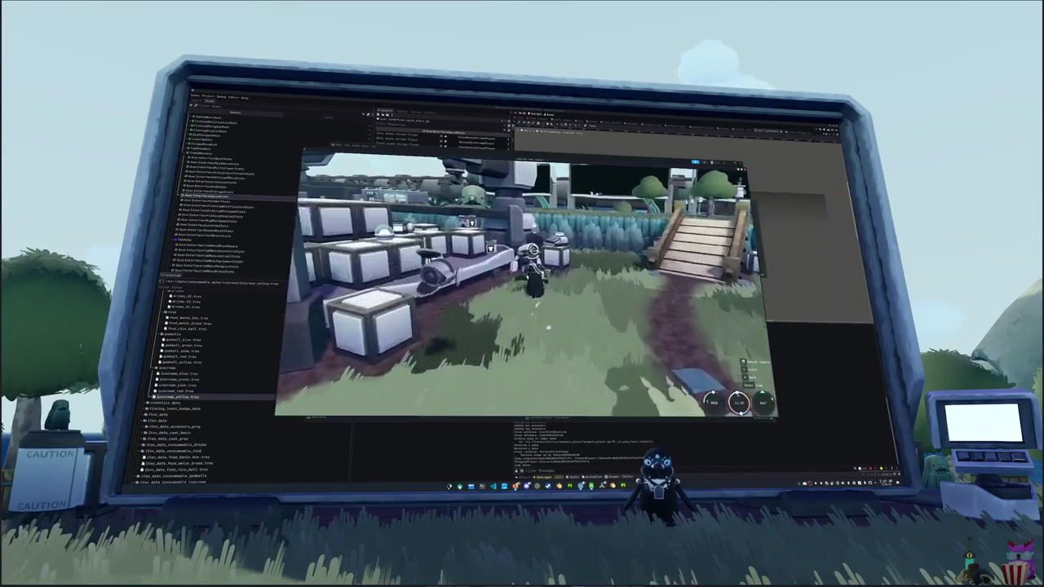
Step: Open the inventory beside the robot and sell all items that are not useable
{"action": "key", "text": "e"}
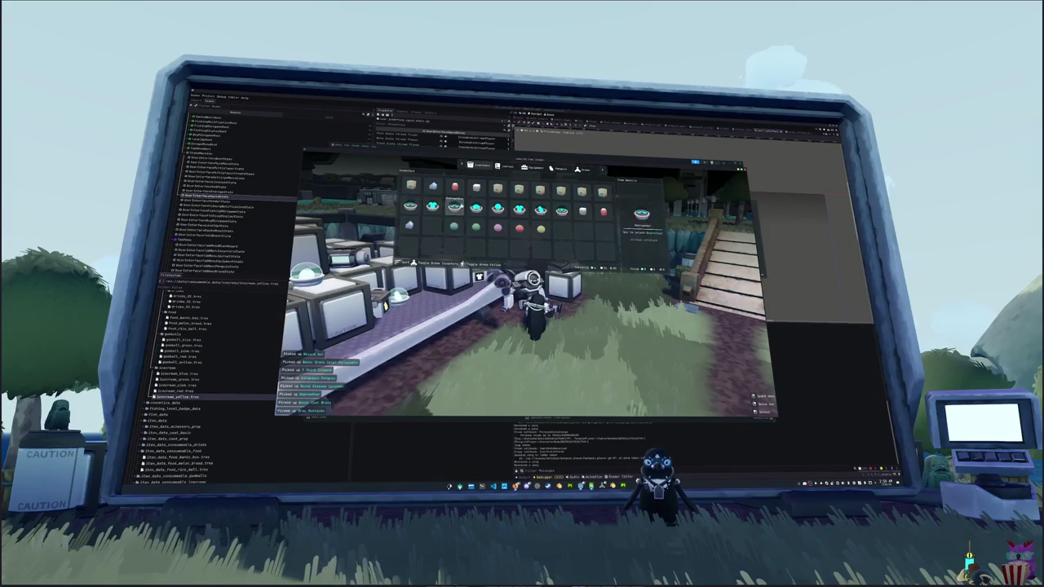
{"action": "key", "text": "Tab"}
{"action": "key", "text": "e"}
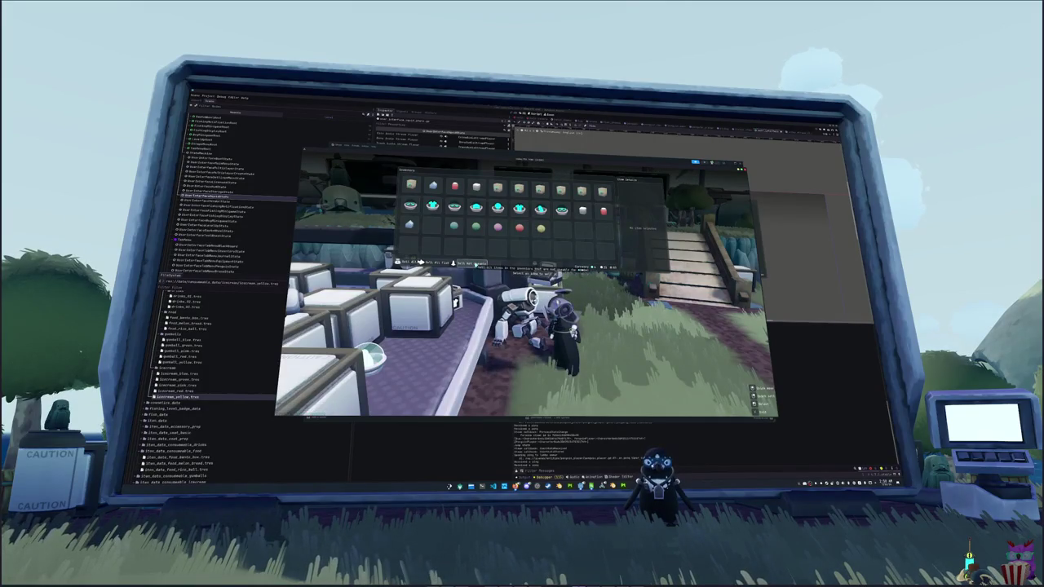
{"action": "left_click", "coordinate": [421, 261]}
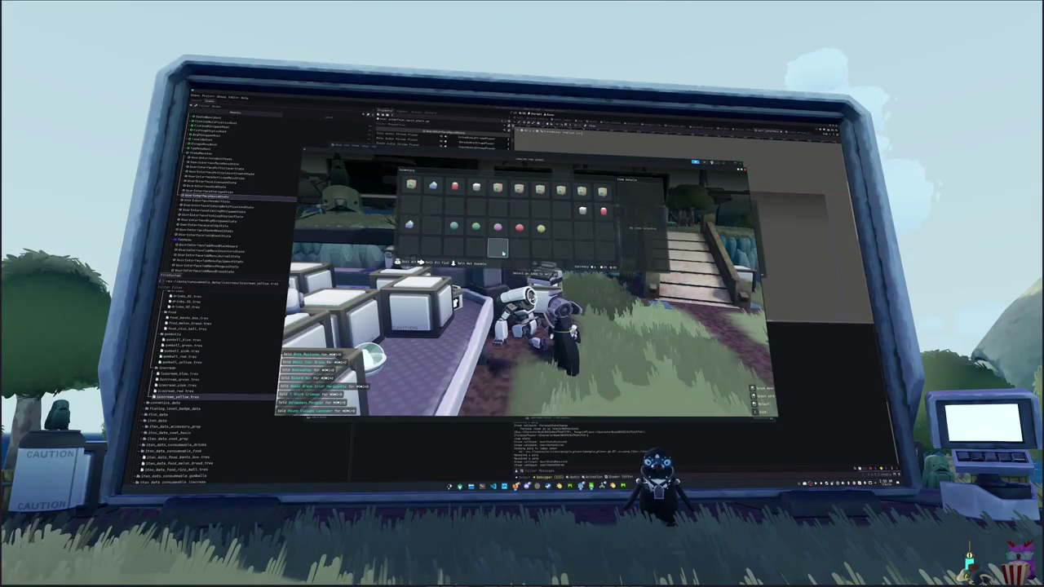
{"action": "key", "text": "Escape"}
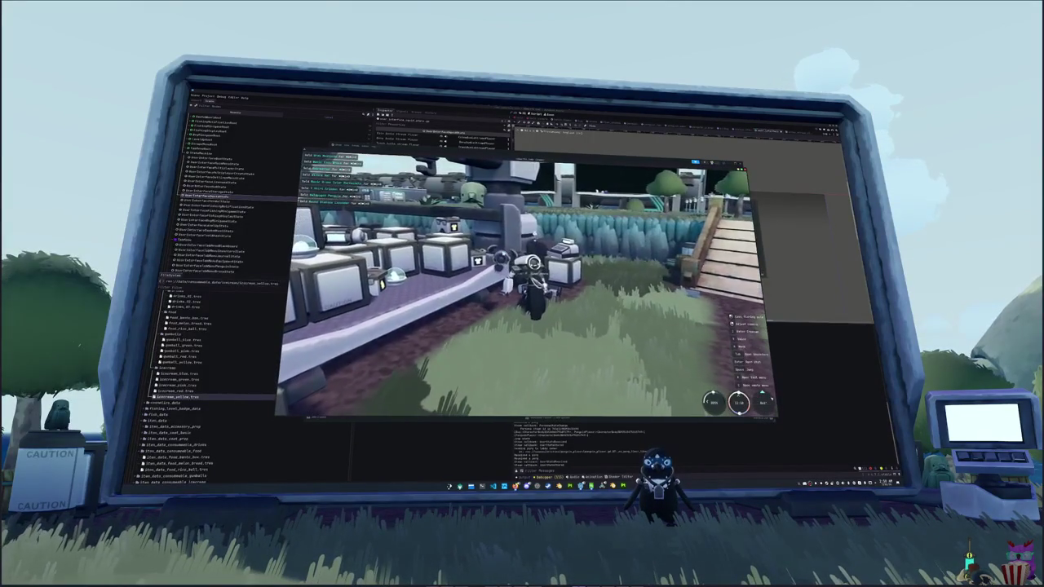
Step: Reopen the inventory, consume three boost items, and sort the grid
{"action": "key", "text": "i"}
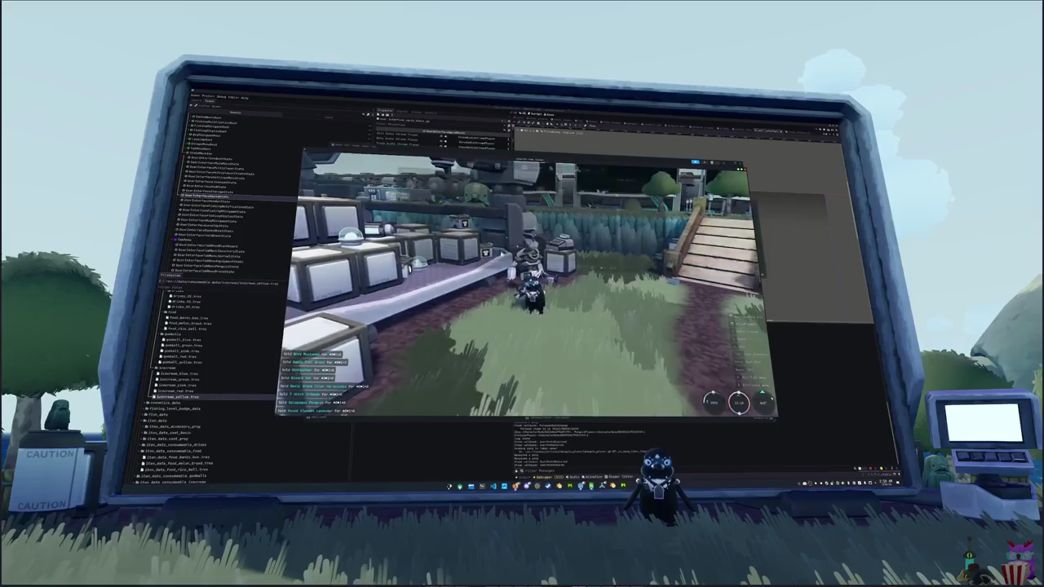
{"action": "double_click", "coordinate": [477, 188]}
{"action": "double_click", "coordinate": [455, 187]}
{"action": "double_click", "coordinate": [432, 187]}
{"action": "left_click", "coordinate": [405, 263]}
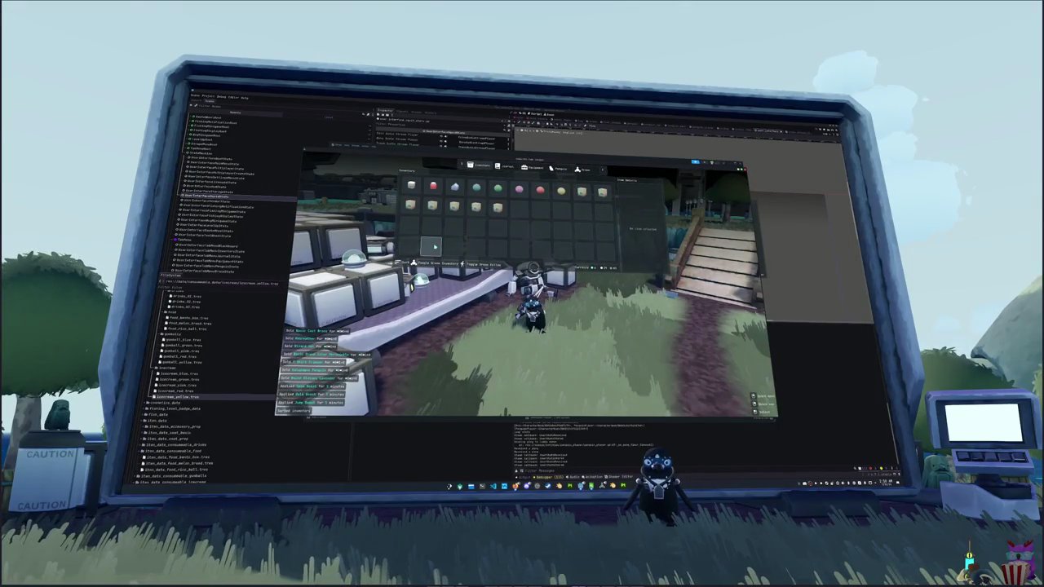
Step: Consume the remaining five boost items, then check that the inventory is empty
{"action": "double_click", "coordinate": [433, 187]}
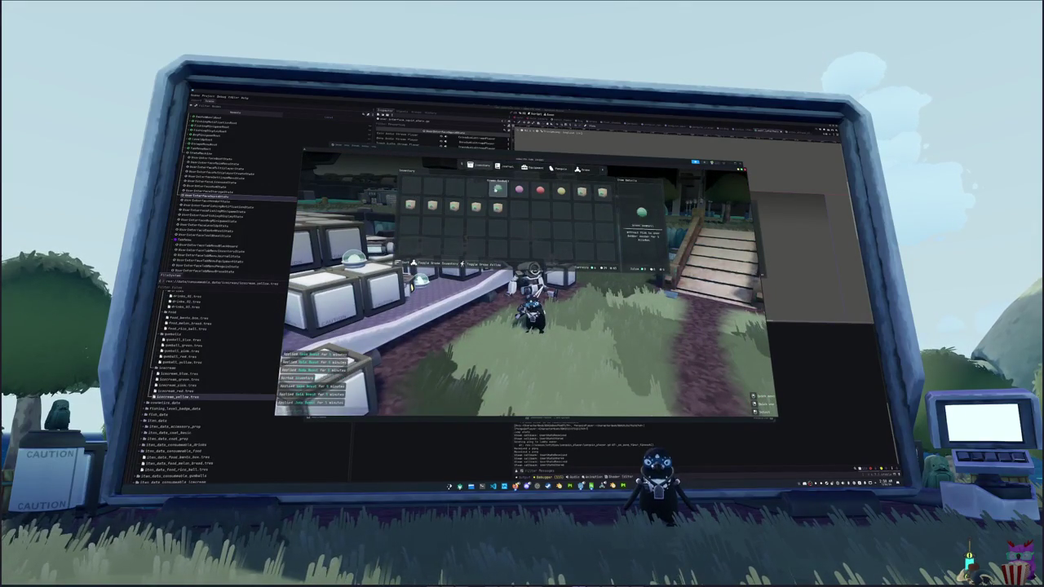
{"action": "double_click", "coordinate": [498, 190]}
{"action": "double_click", "coordinate": [519, 190]}
{"action": "double_click", "coordinate": [540, 190]}
{"action": "double_click", "coordinate": [561, 191]}
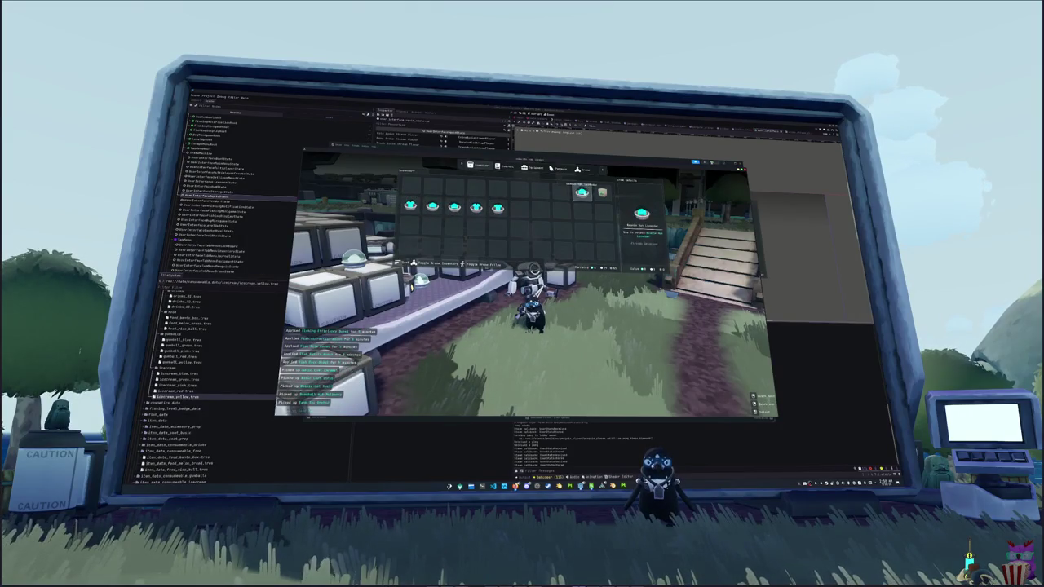
{"action": "key", "text": "Tab"}
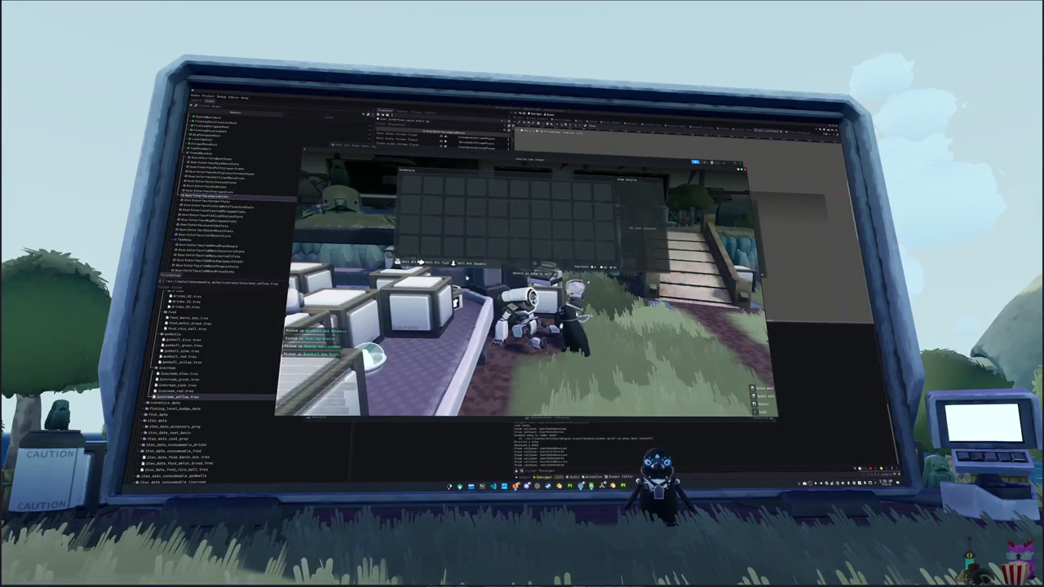
{"action": "key", "text": "Tab"}
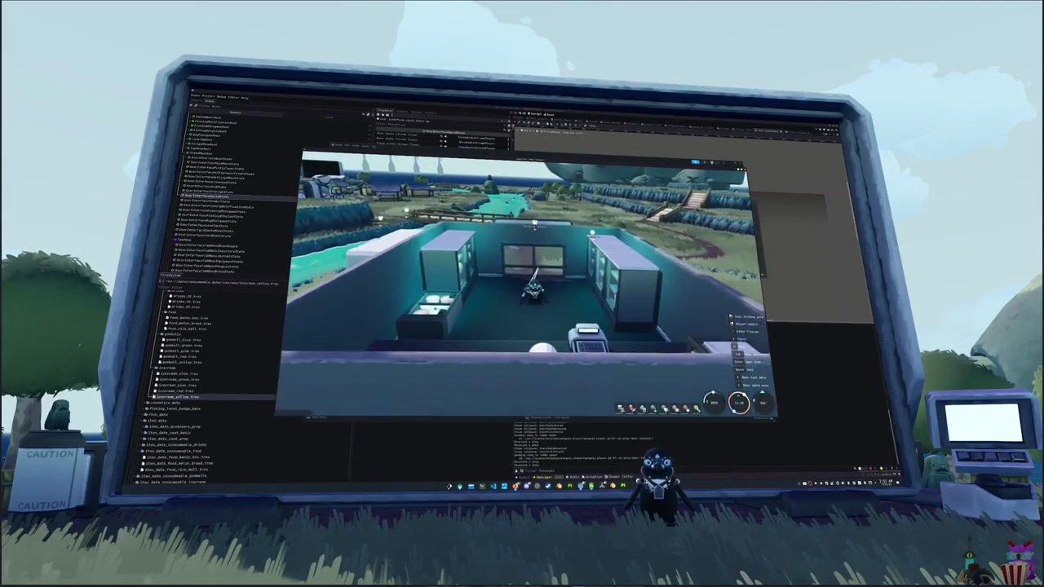
Step: Add '[ ] Add a ding to the store' atop the nano TODO list, then return to Godot
{"action": "mouse_move", "coordinate": [481, 486]}
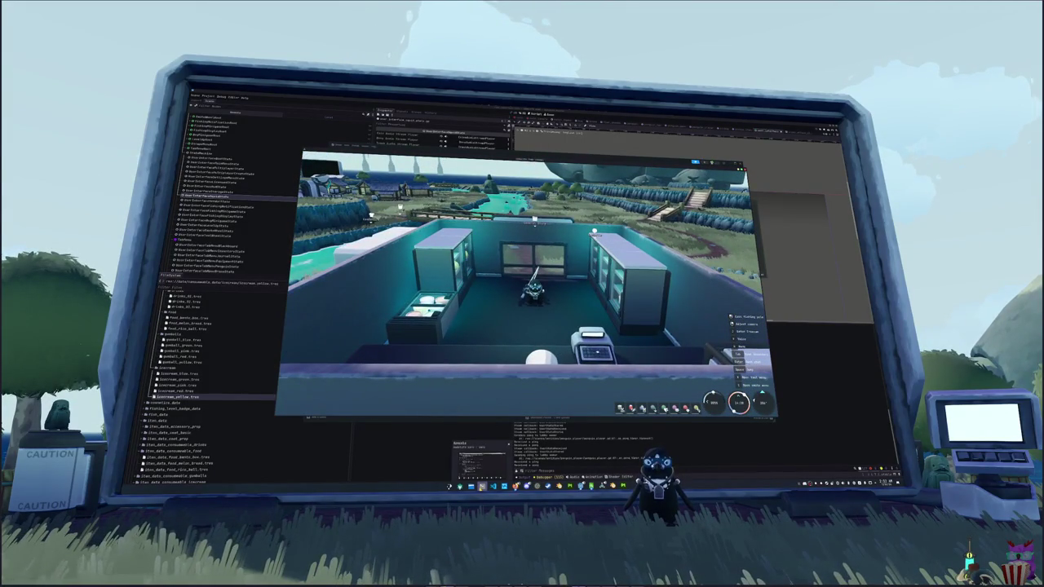
{"action": "left_click", "coordinate": [481, 459]}
{"action": "scroll", "coordinate": [522, 278], "scroll_direction": "up", "scroll_amount": 2}
{"action": "type", "text": "[ ] Add tutorial popups"}
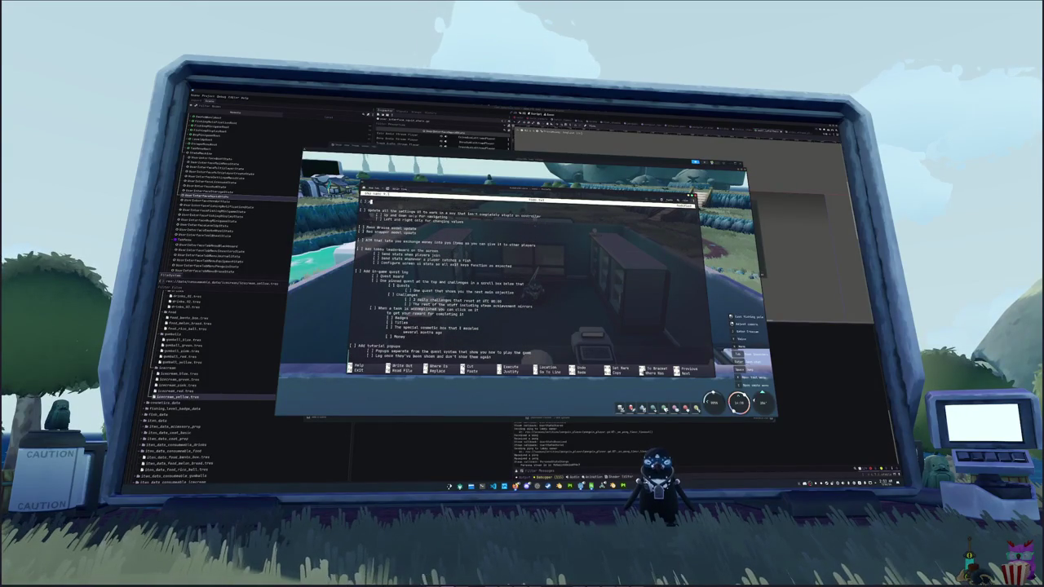
{"action": "type", "text": " a ding to the store one"}
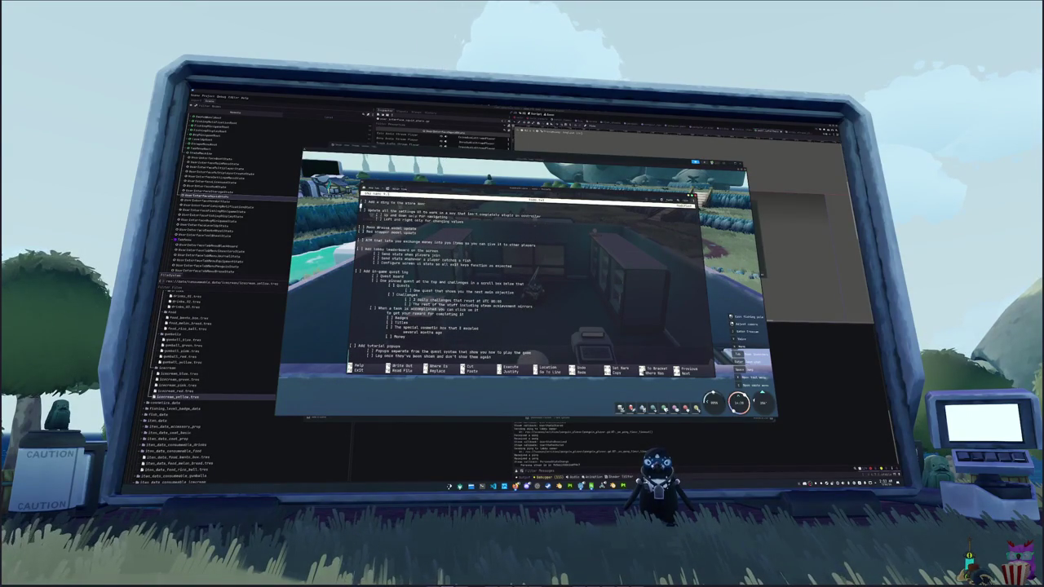
{"action": "key", "text": "alt+Tab"}
{"action": "left_click", "coordinate": [500, 441]}
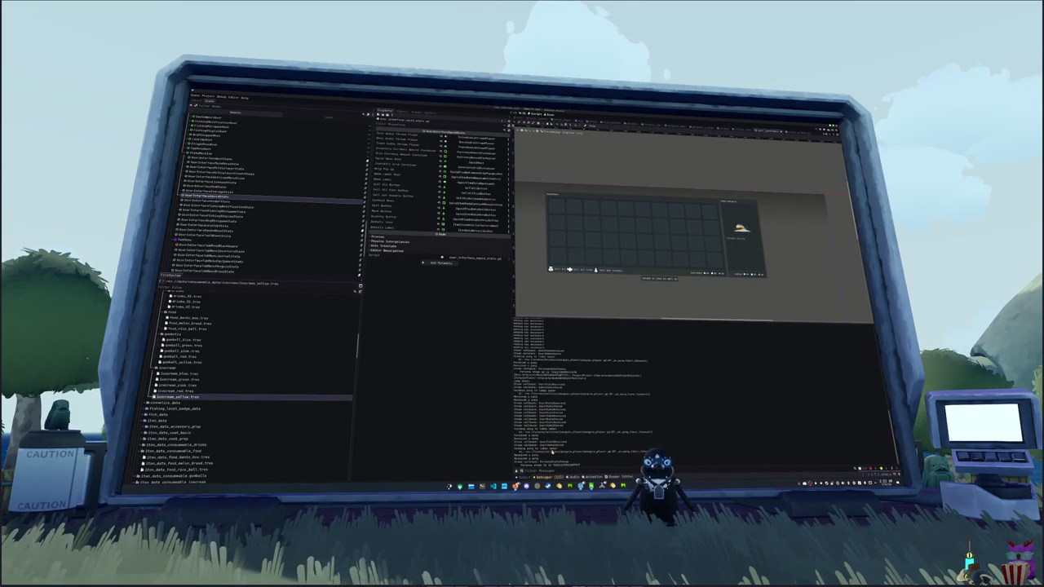
Step: Open a file browser, navigate to the sound assets folder in detailed view, and search it
{"action": "left_click", "coordinate": [571, 269]}
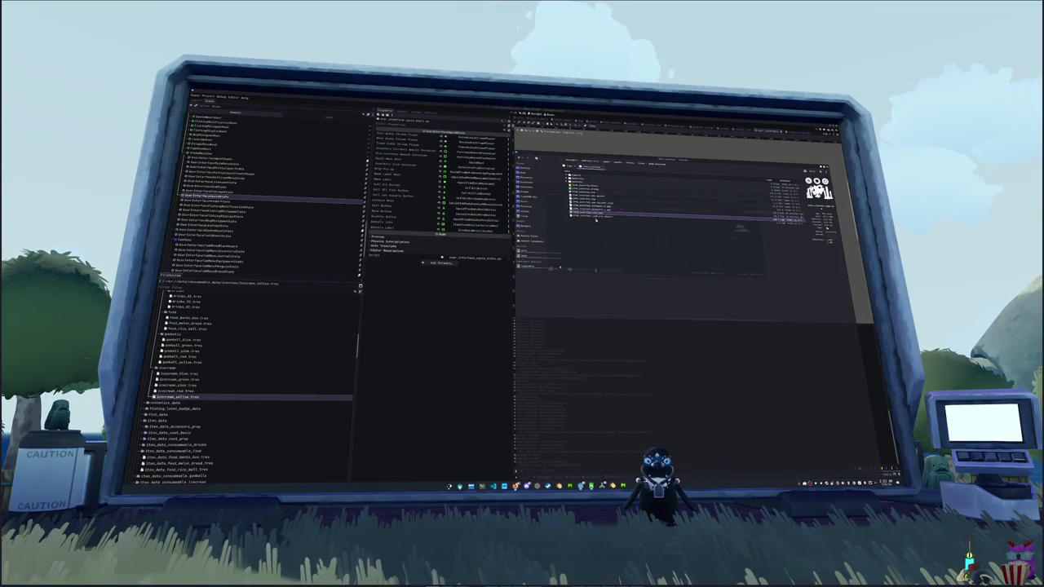
{"action": "double_click", "coordinate": [624, 200]}
{"action": "left_click", "coordinate": [593, 150]}
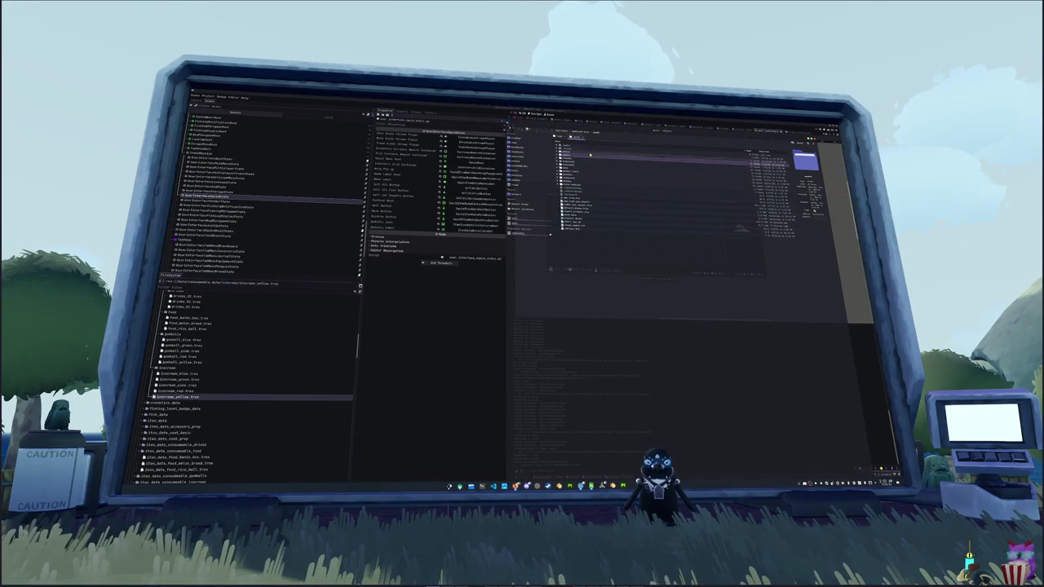
{"action": "left_click", "coordinate": [526, 229]}
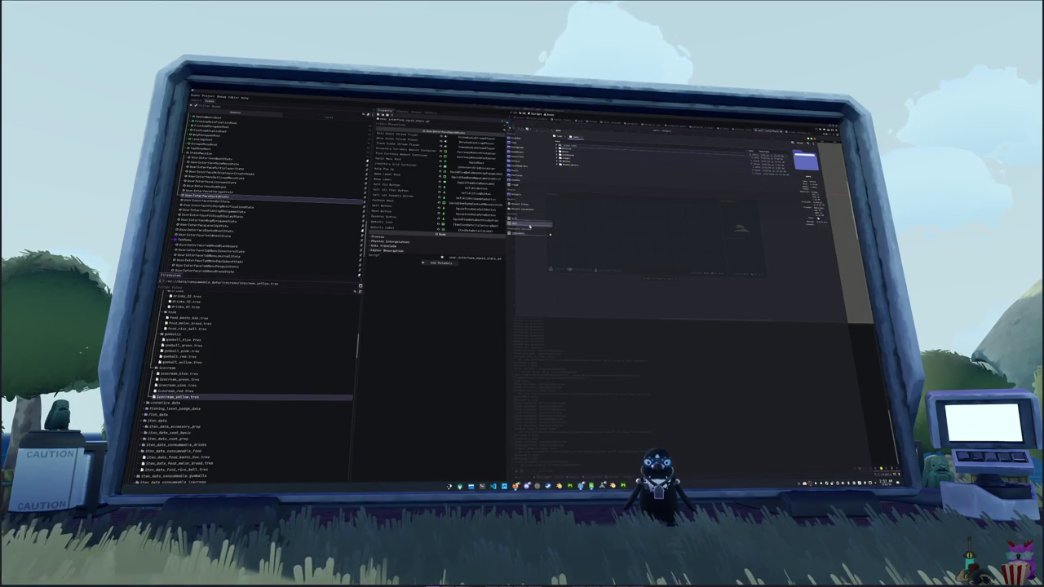
{"action": "double_click", "coordinate": [569, 164]}
{"action": "double_click", "coordinate": [569, 164]}
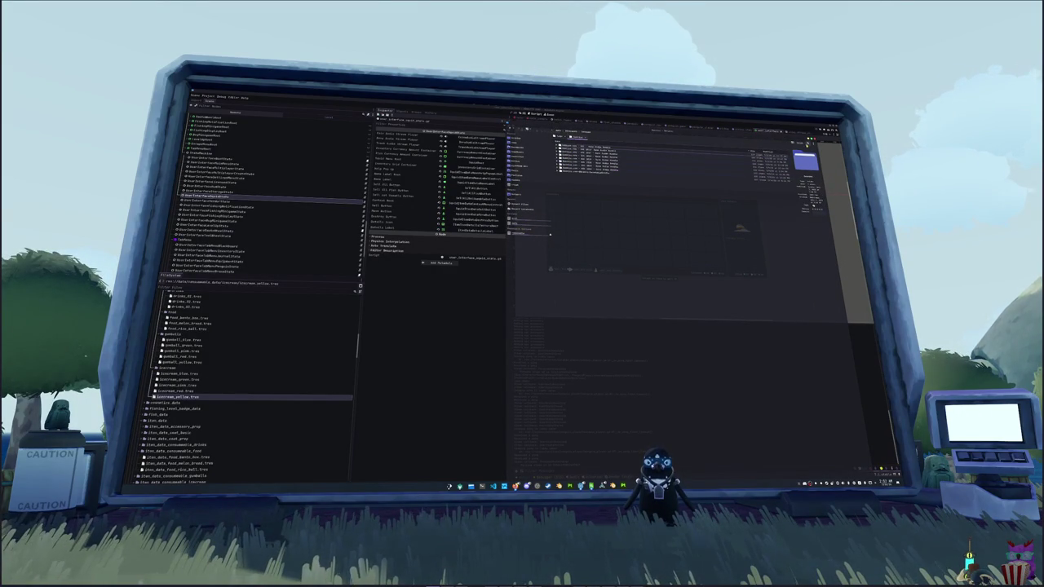
{"action": "left_click", "coordinate": [807, 143]}
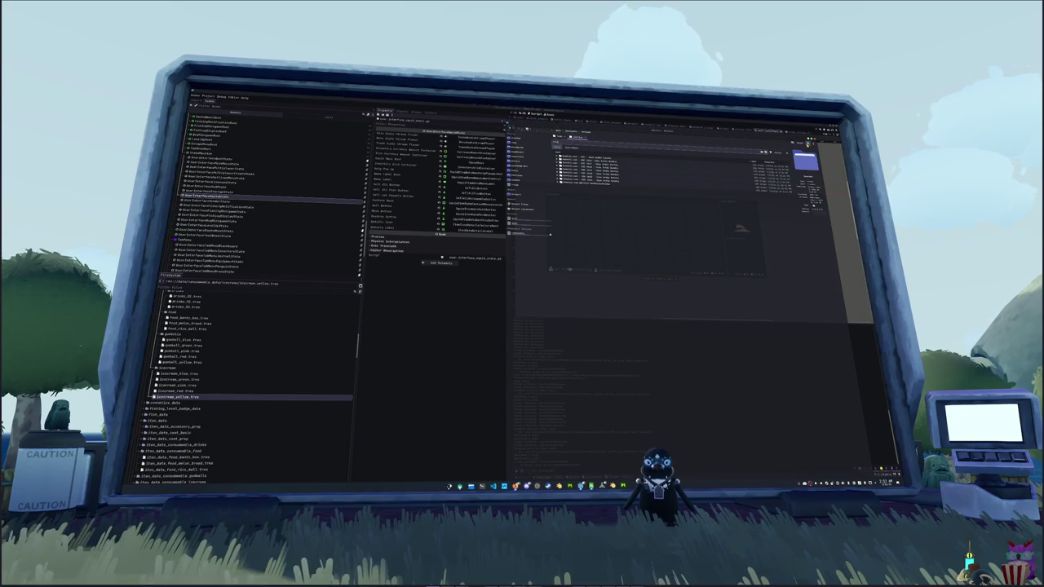
{"action": "left_click", "coordinate": [804, 157]}
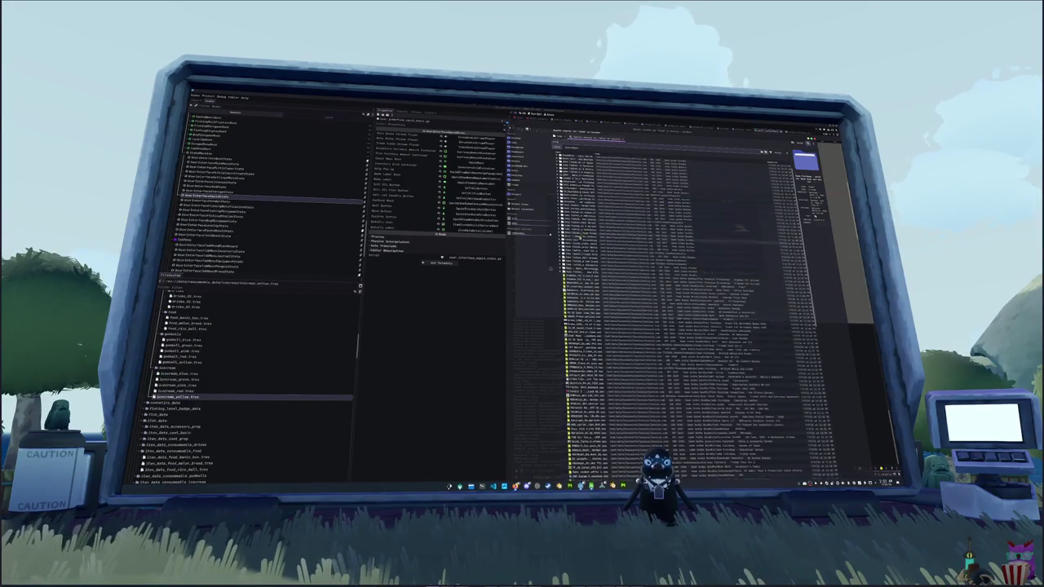
Step: Widen the search results window and scroll through the audio file results
{"action": "left_click_drag", "start_coordinate": [505, 263], "coordinate": [301, 262]}
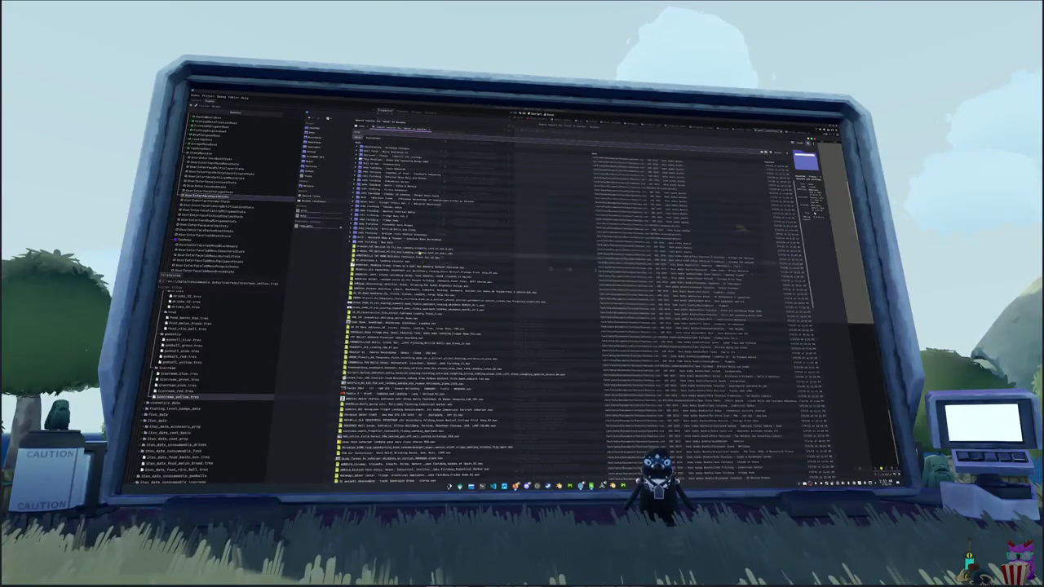
{"action": "left_click", "coordinate": [414, 250]}
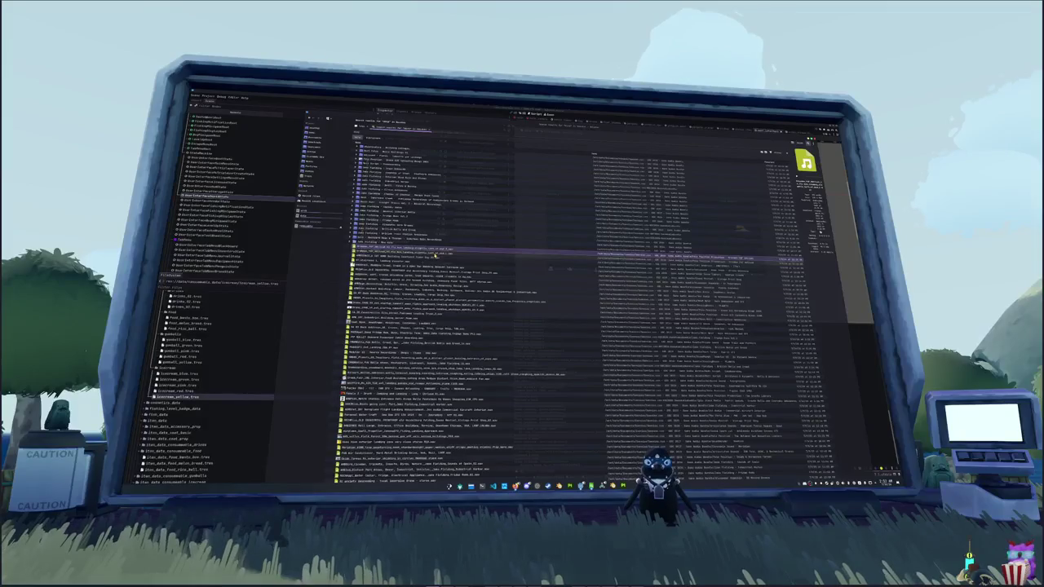
{"action": "left_click", "coordinate": [431, 256]}
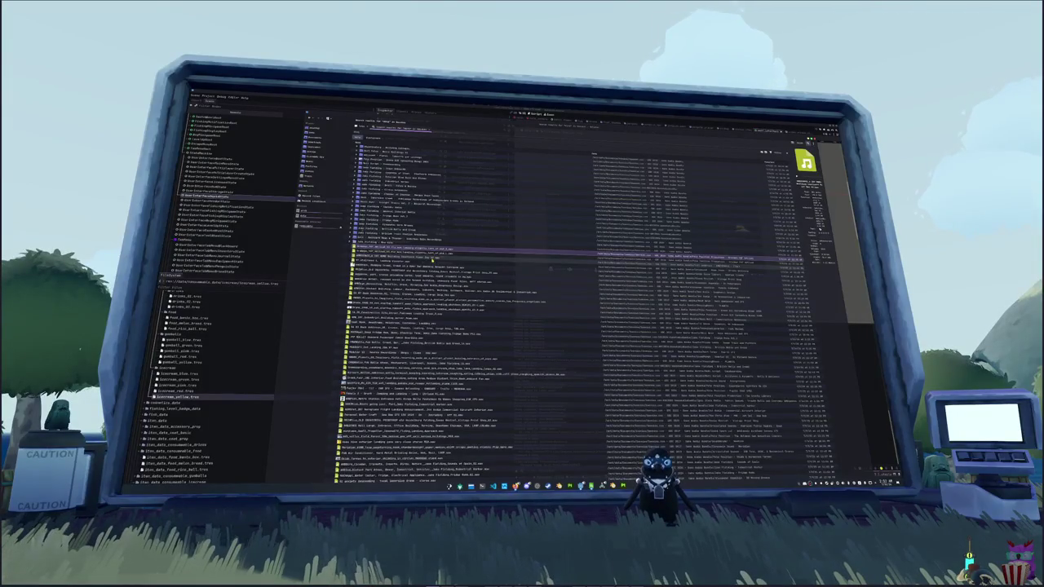
{"action": "scroll", "coordinate": [432, 257], "scroll_direction": "down", "scroll_amount": 1}
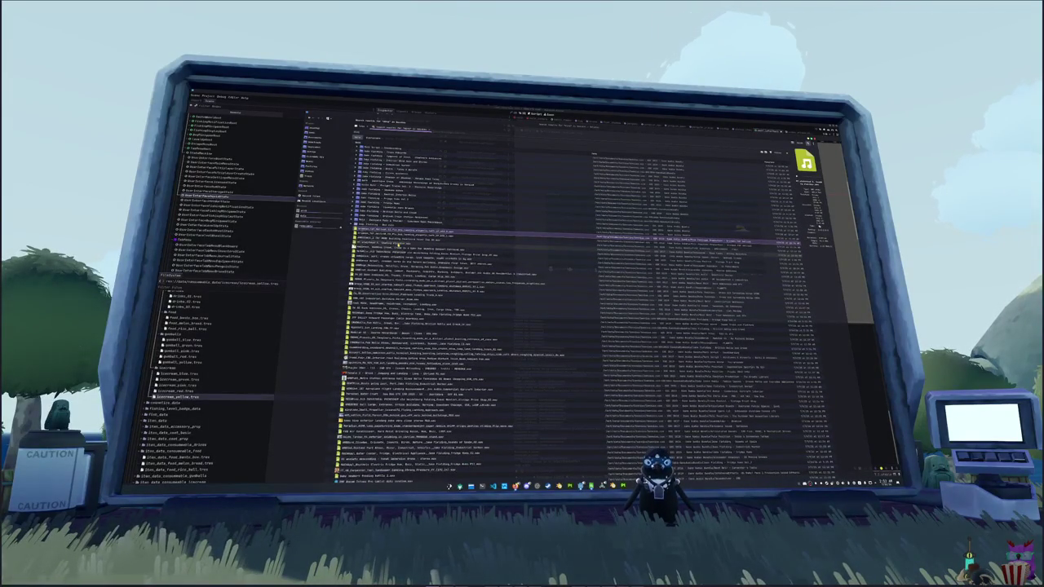
{"action": "scroll", "coordinate": [398, 243], "scroll_direction": "down", "scroll_amount": 1}
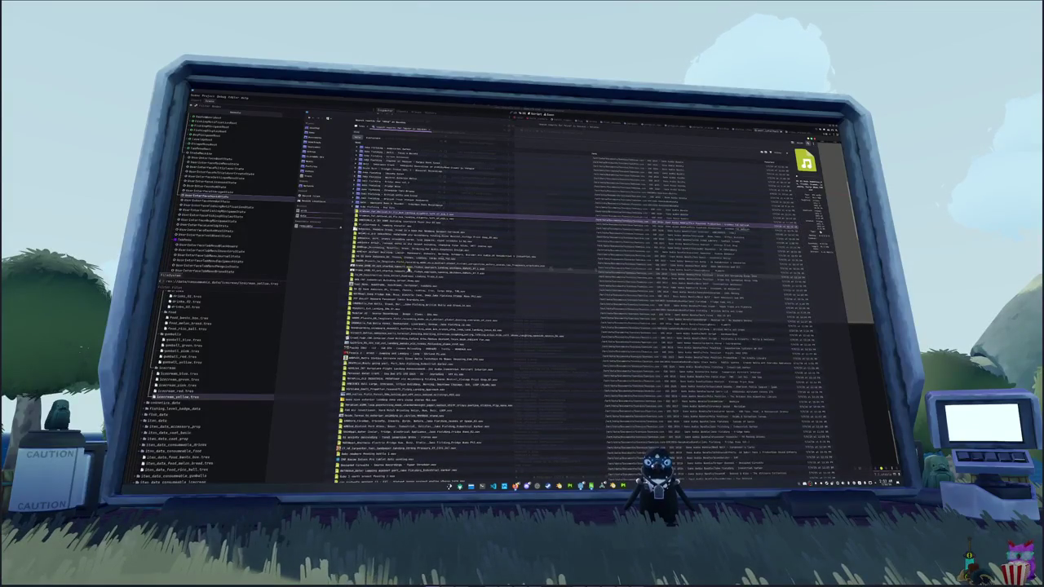
{"action": "scroll", "coordinate": [401, 257], "scroll_direction": "down", "scroll_amount": 2}
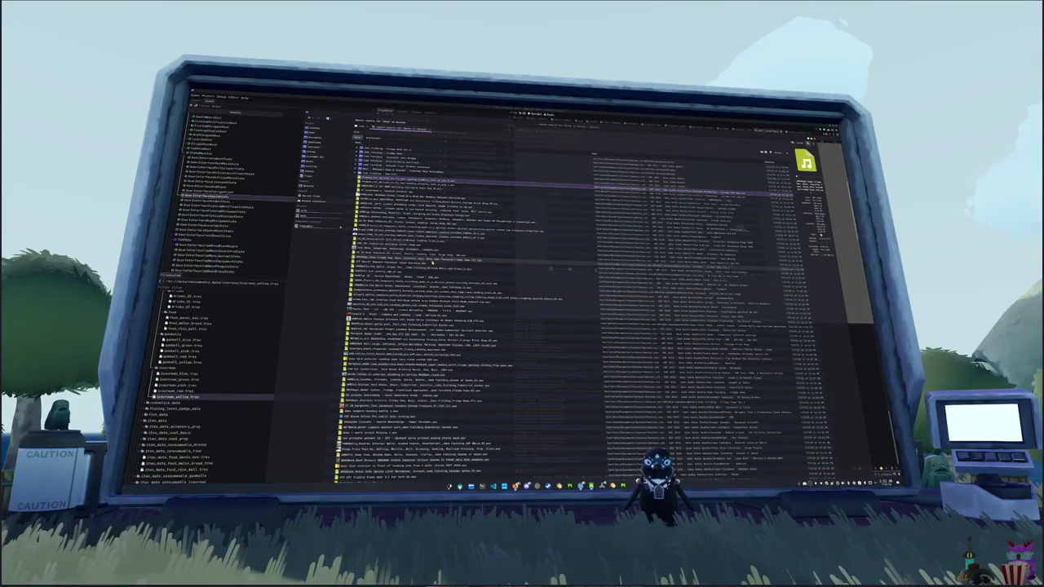
{"action": "scroll", "coordinate": [433, 263], "scroll_direction": "down", "scroll_amount": 3}
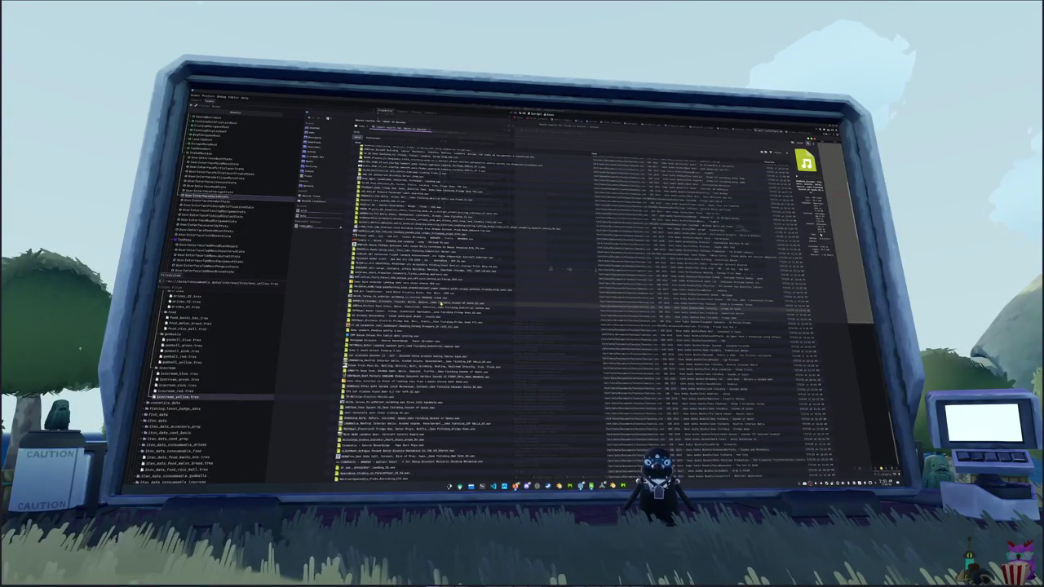
{"action": "scroll", "coordinate": [442, 302], "scroll_direction": "down", "scroll_amount": 5}
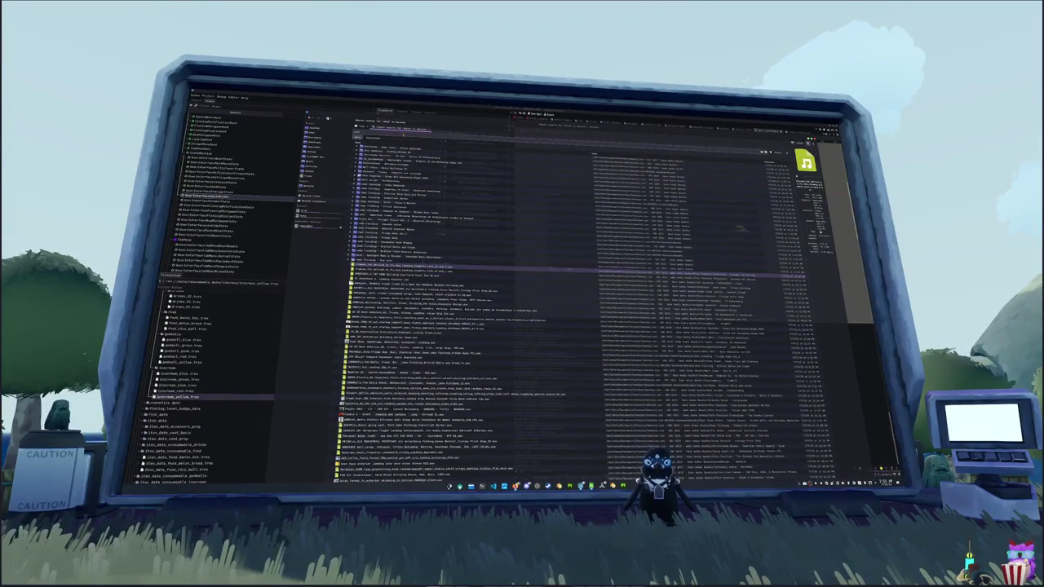
{"action": "scroll", "coordinate": [456, 293], "scroll_direction": "down", "scroll_amount": 5}
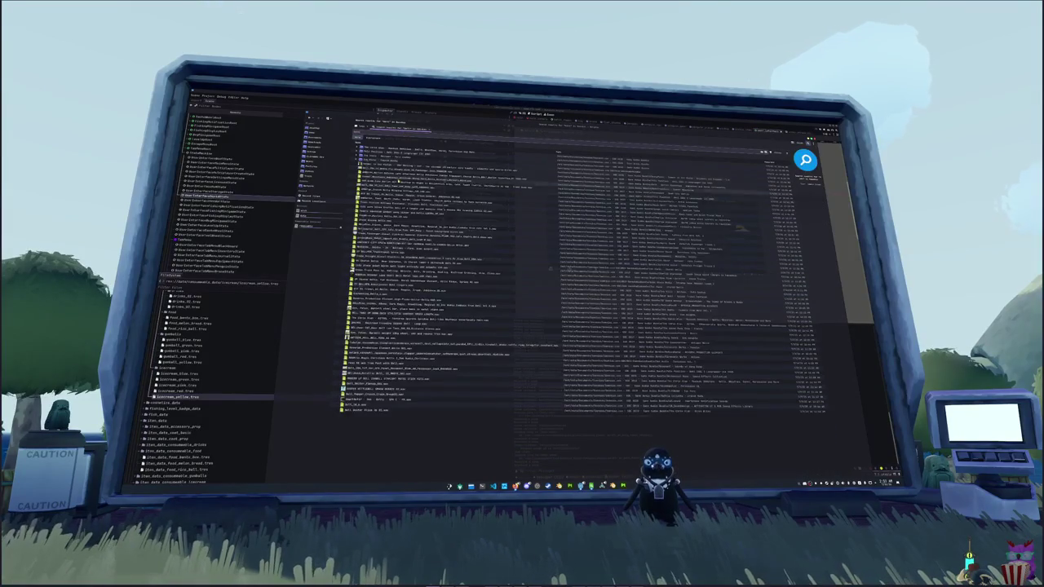
Step: Preview candidate bell sounds by stepping through the audio files one by one
{"action": "left_click", "coordinate": [416, 222]}
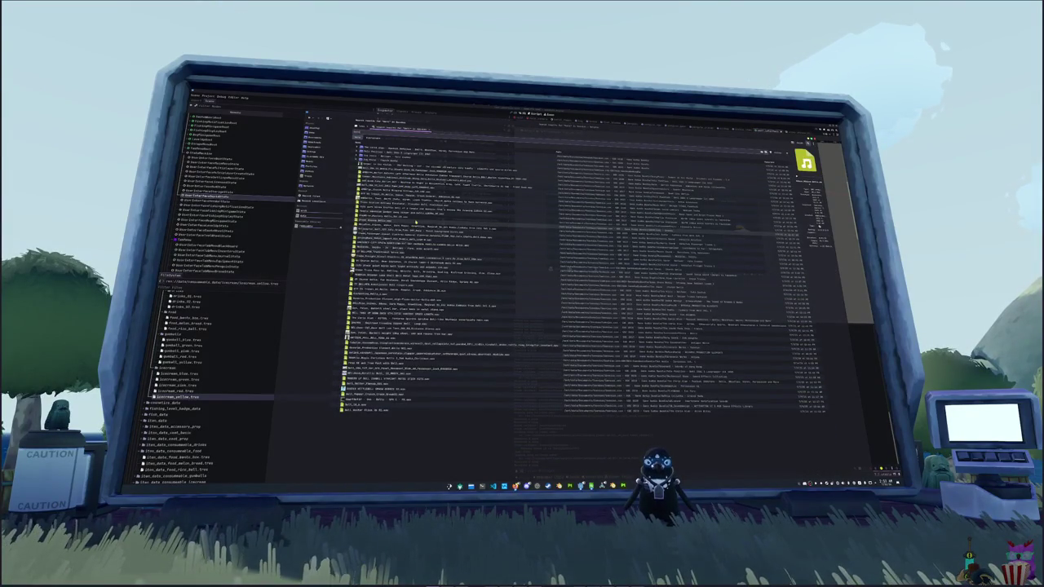
{"action": "key", "text": "Down"}
{"action": "key", "text": "Down"}
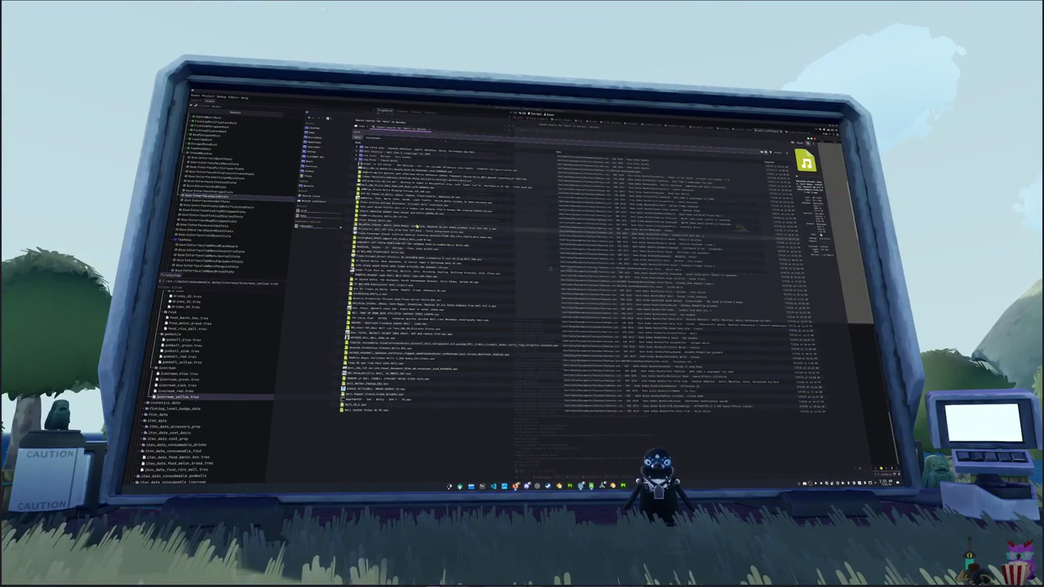
{"action": "key", "text": "Down"}
{"action": "key", "text": "Down"}
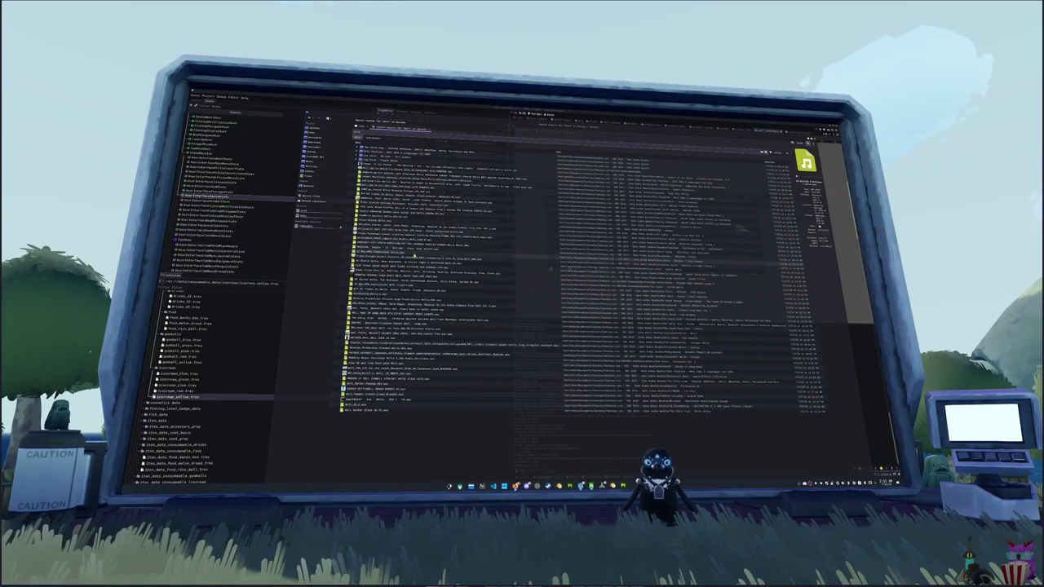
{"action": "key", "text": "Down"}
{"action": "key", "text": "Down"}
{"action": "key", "text": "Down"}
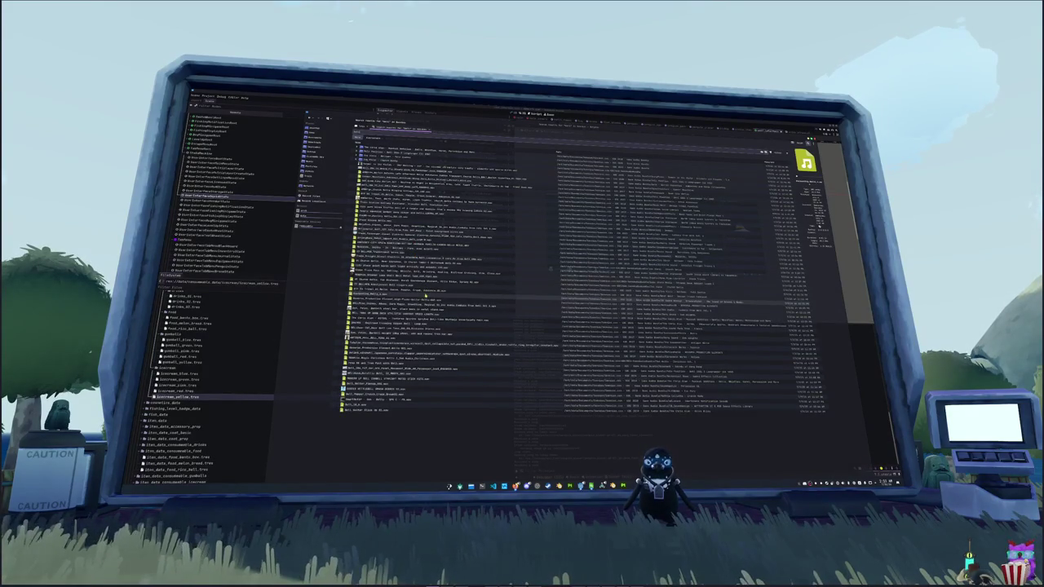
{"action": "key", "text": "Down"}
{"action": "key", "text": "Down"}
{"action": "key", "text": "Down"}
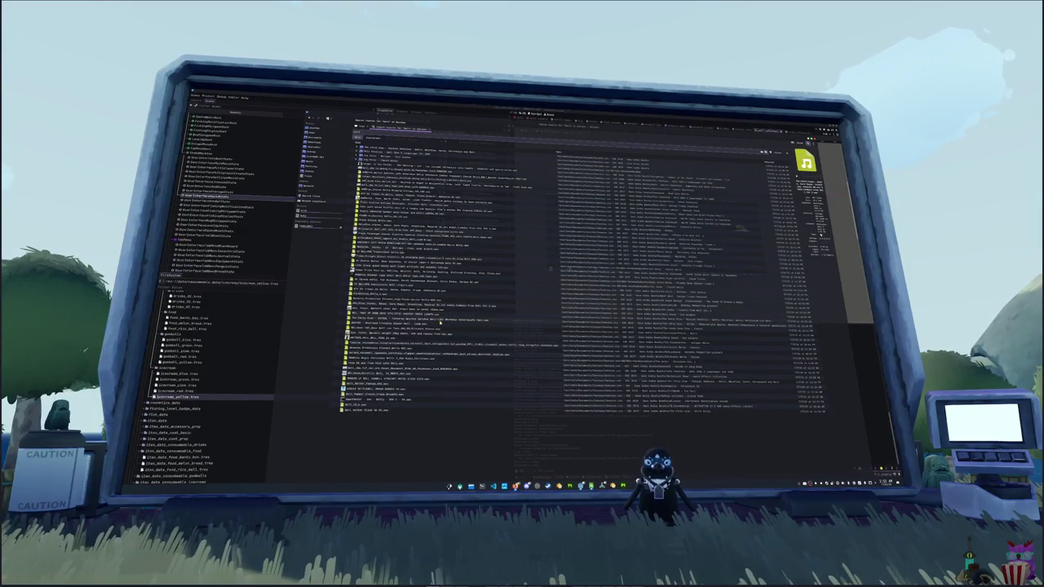
{"action": "key", "text": "Down"}
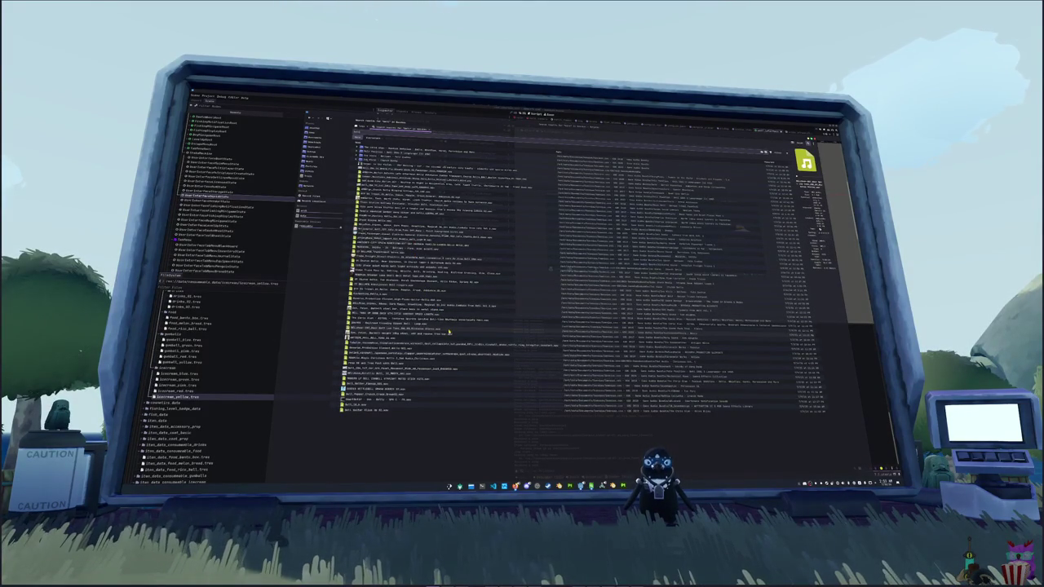
{"action": "left_click", "coordinate": [449, 331]}
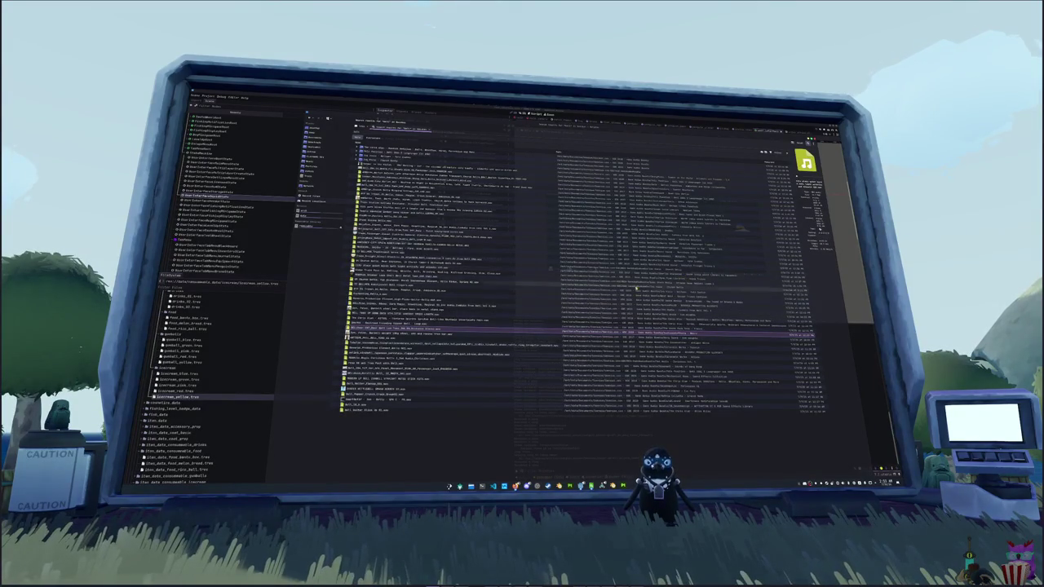
{"action": "key", "text": "Down"}
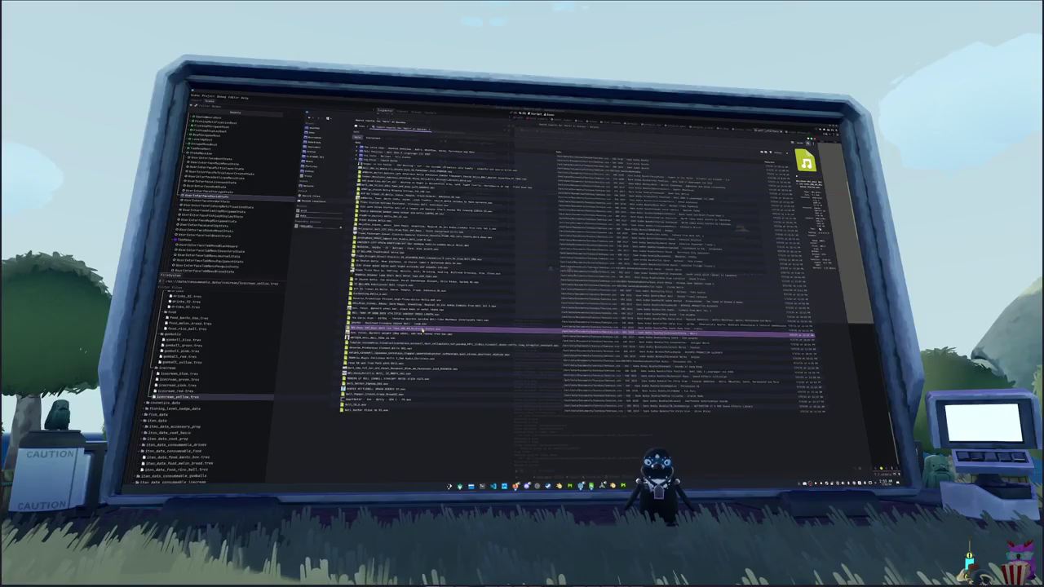
{"action": "key", "text": "Down"}
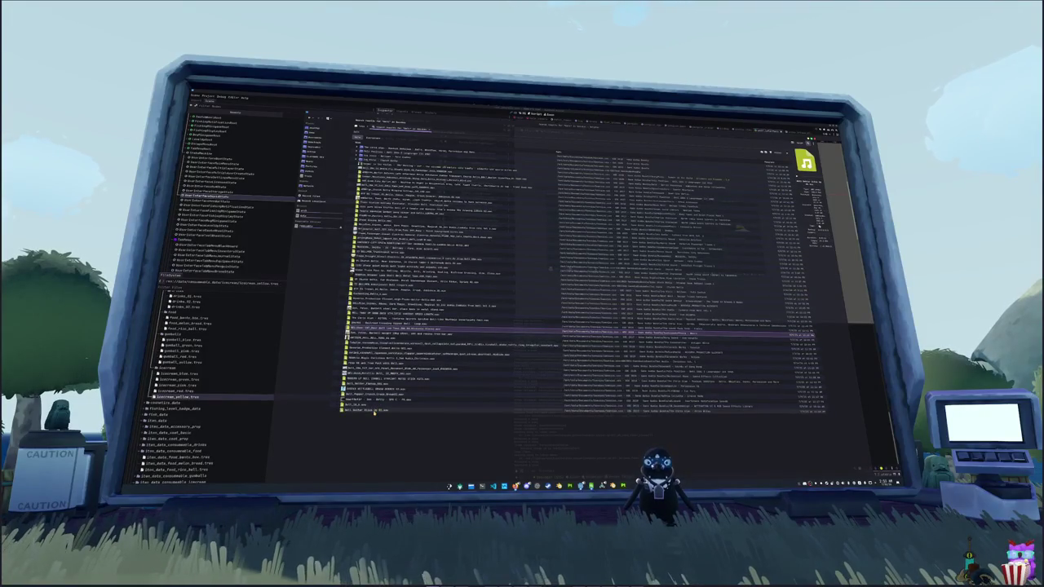
{"action": "left_click", "coordinate": [377, 406]}
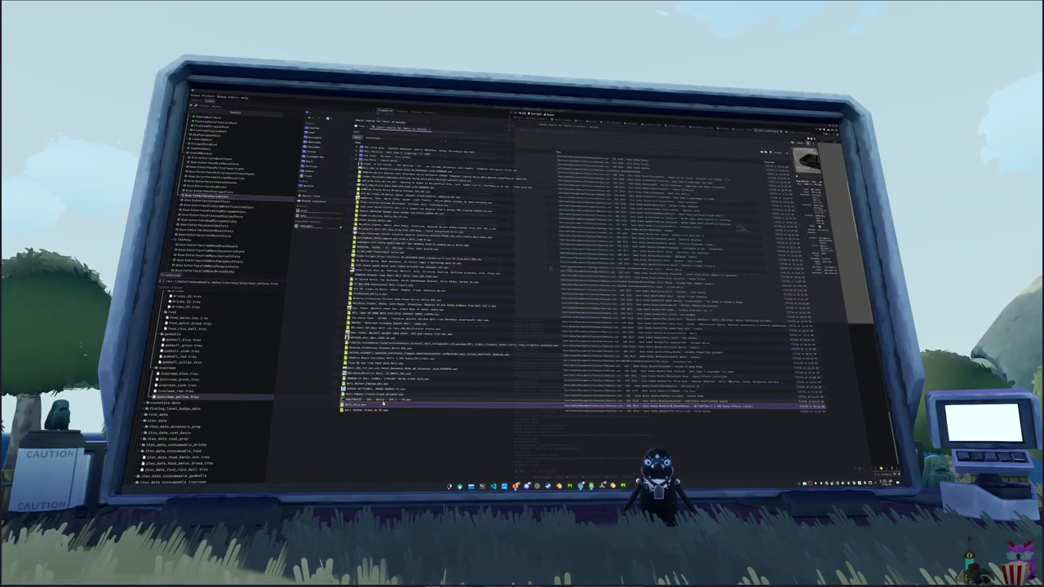
{"action": "left_click", "coordinate": [383, 404]}
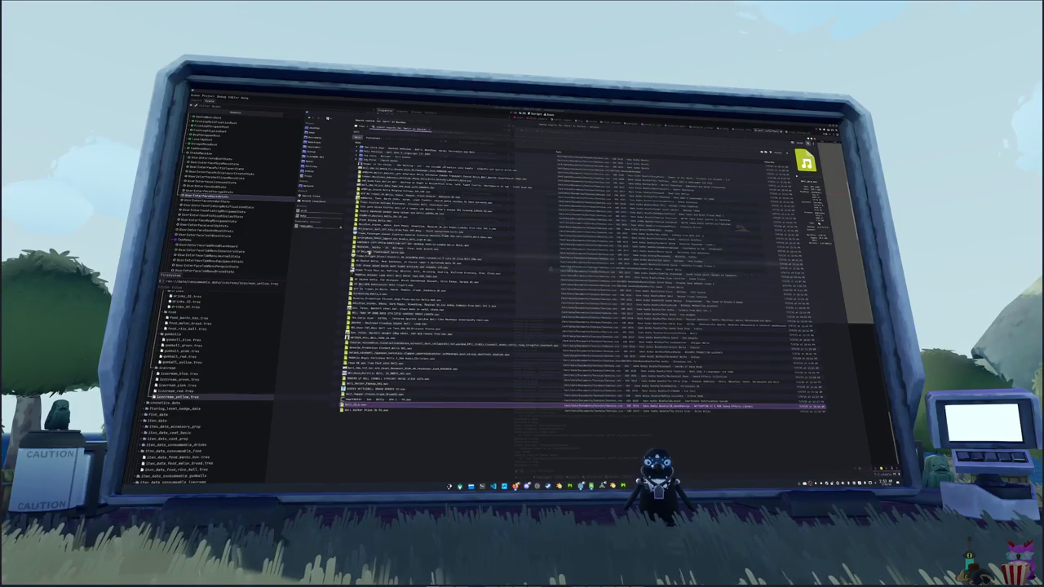
{"action": "left_click", "coordinate": [396, 129]}
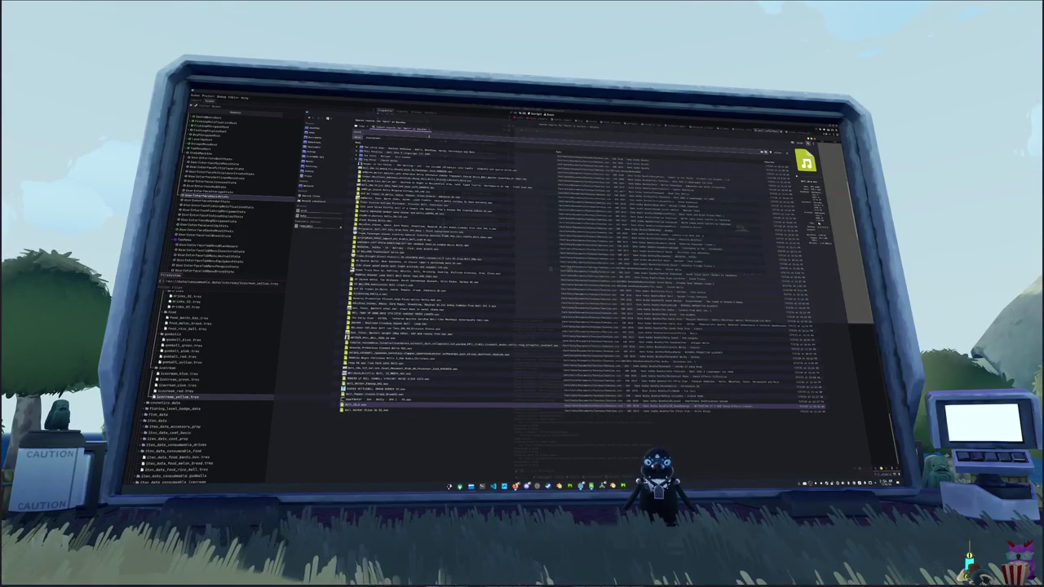
Step: Search for 'icecream' and compare the matching audio and image files
{"action": "type", "text": "icecream"}
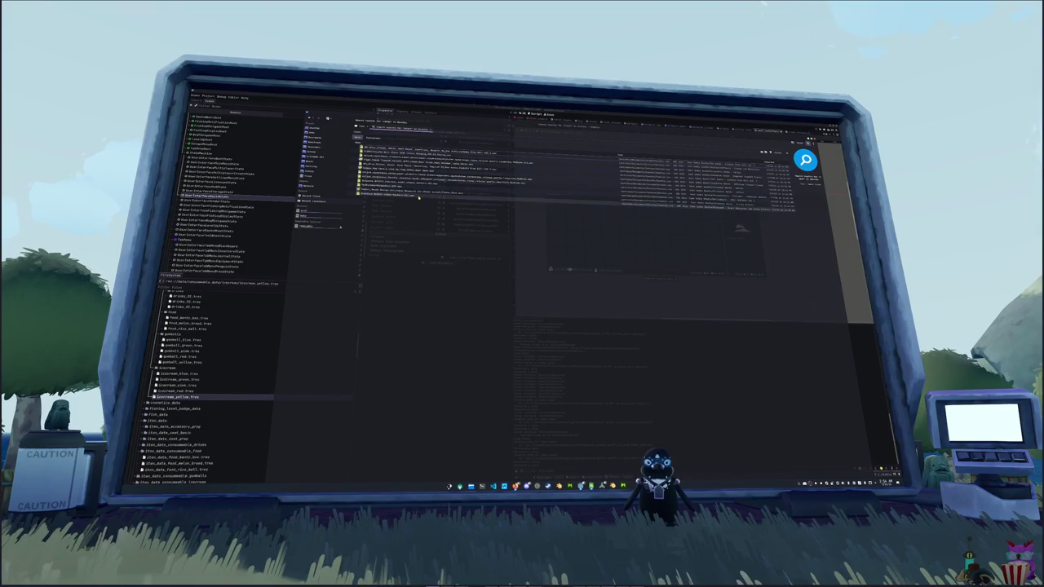
{"action": "left_click", "coordinate": [418, 196]}
{"action": "left_click", "coordinate": [420, 194]}
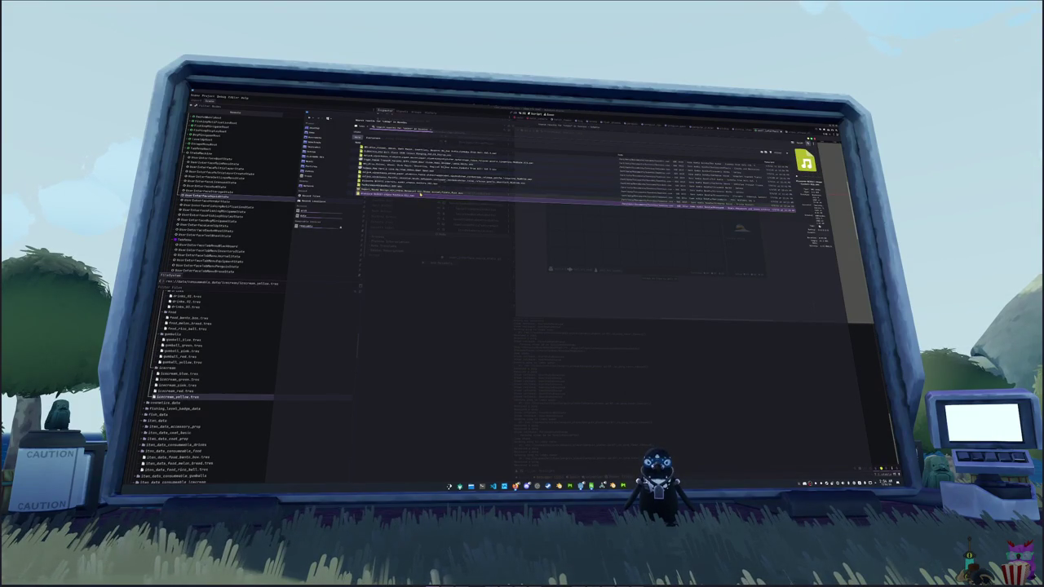
{"action": "left_click", "coordinate": [642, 205]}
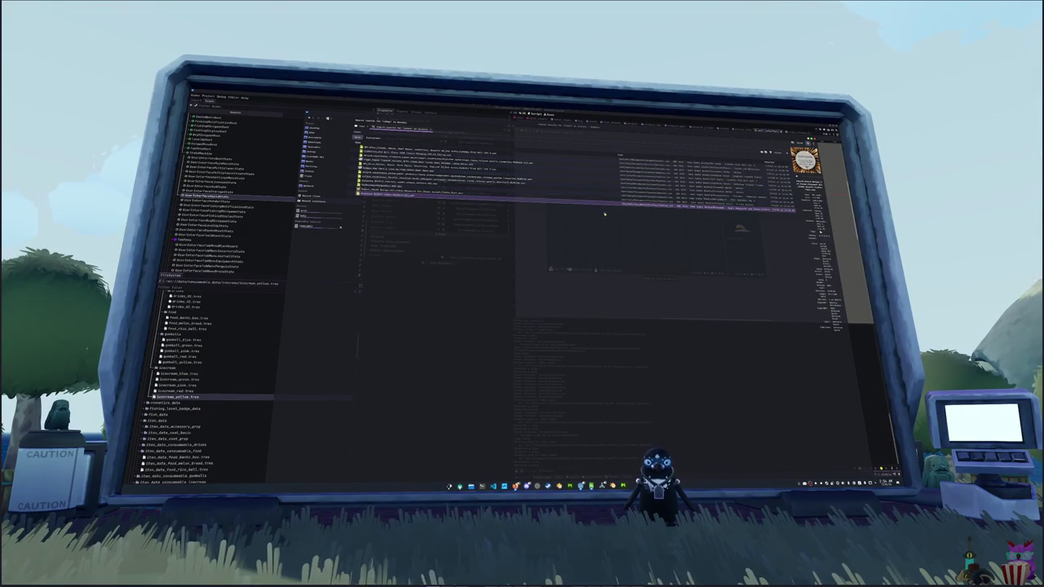
{"action": "left_click", "coordinate": [642, 199]}
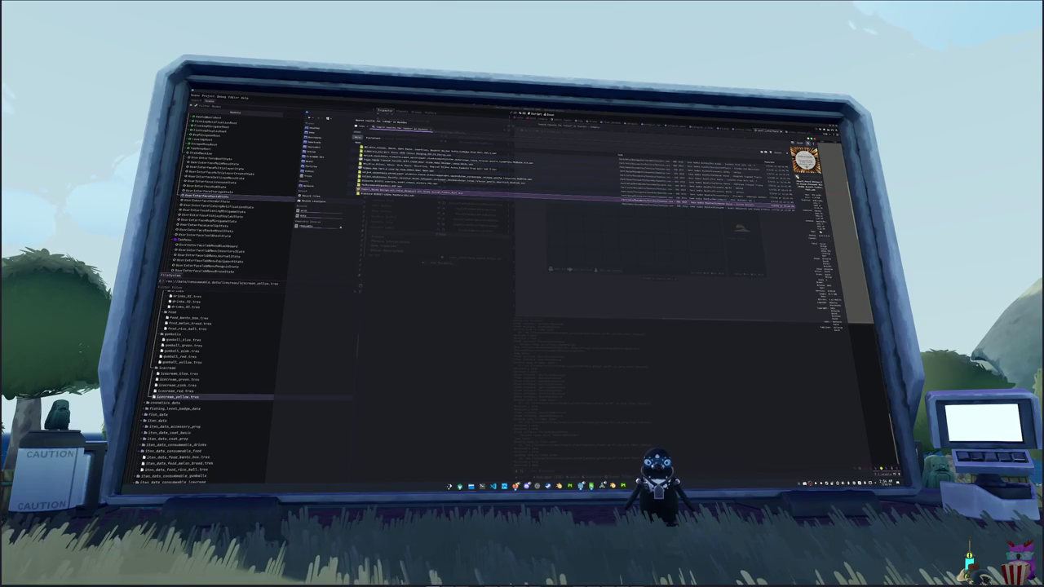
Step: Step through the search matches and open the chosen file
{"action": "left_click", "coordinate": [498, 186]}
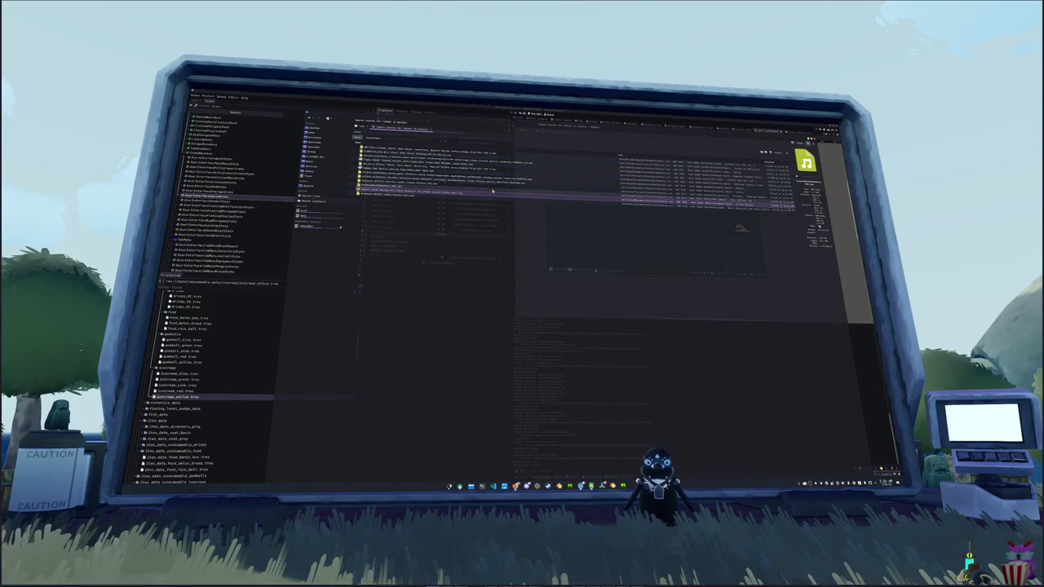
{"action": "left_click", "coordinate": [501, 170]}
{"action": "left_click", "coordinate": [504, 161]}
{"action": "left_click", "coordinate": [508, 155]}
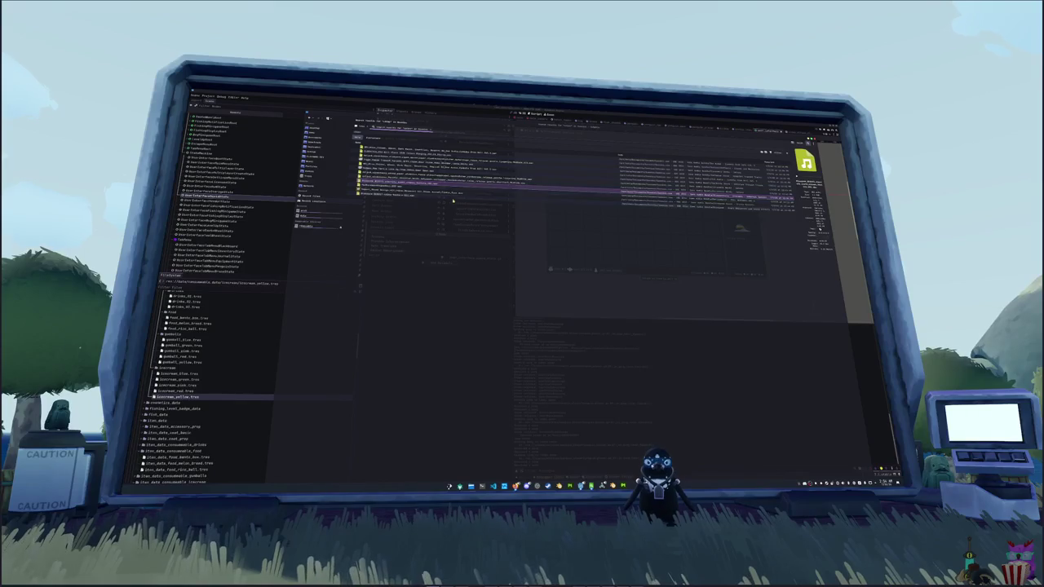
{"action": "left_click", "coordinate": [600, 197]}
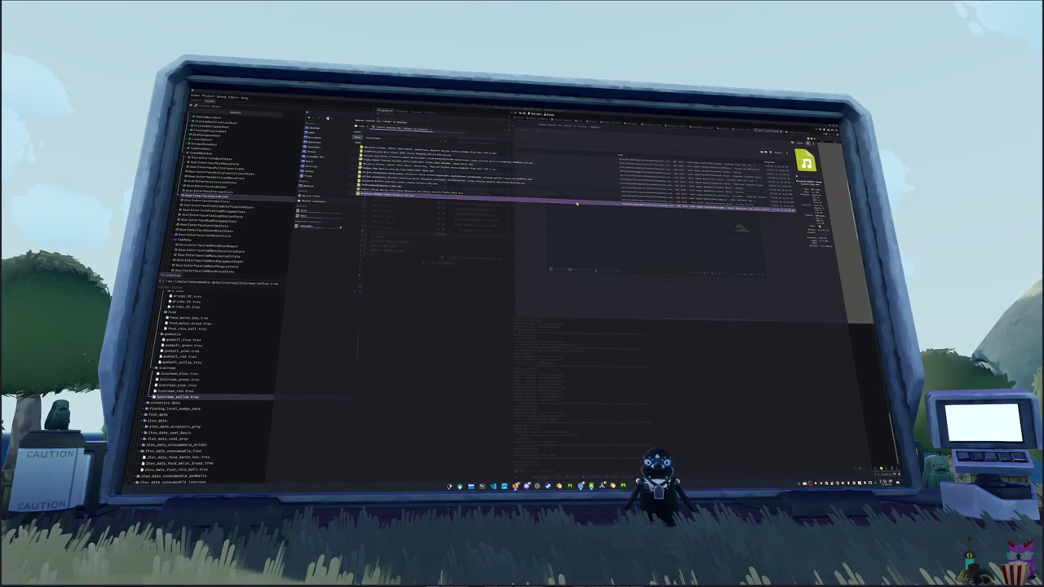
{"action": "key", "text": "Up"}
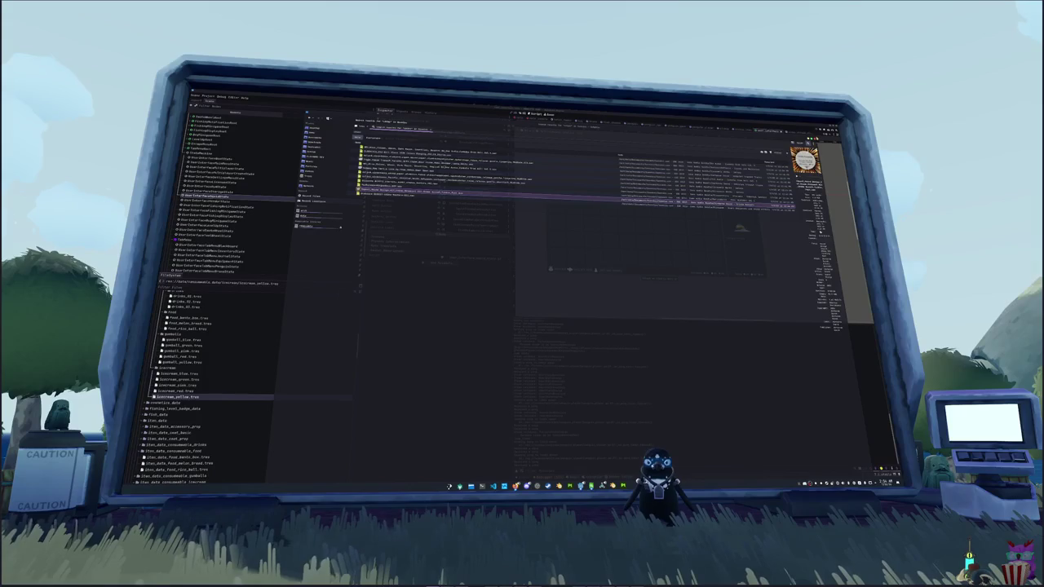
{"action": "key", "text": "Return"}
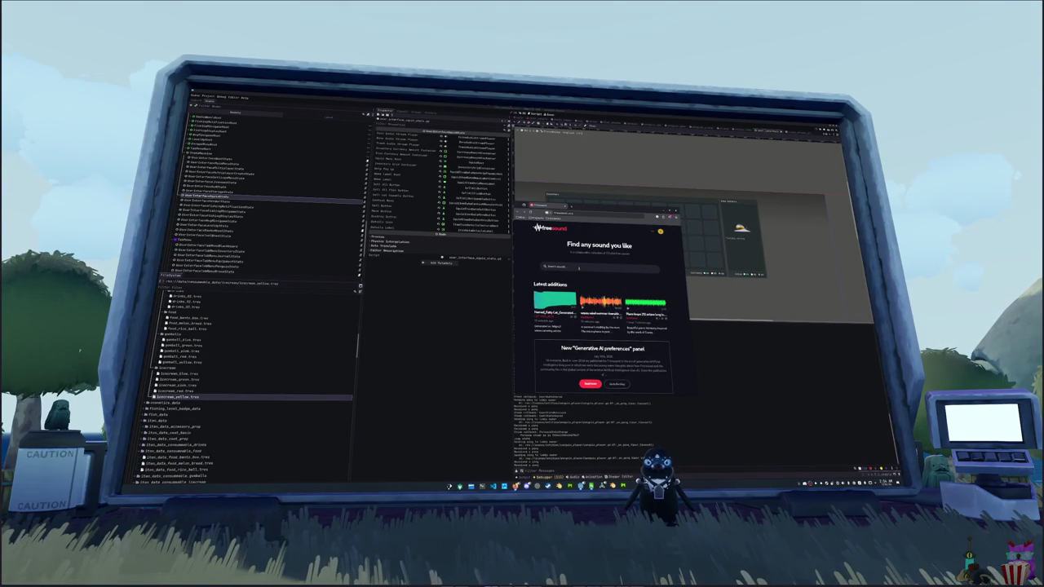
Step: Search Freesound for bell sfx and enlarge the browser window
{"action": "type", "text": "sfx"}
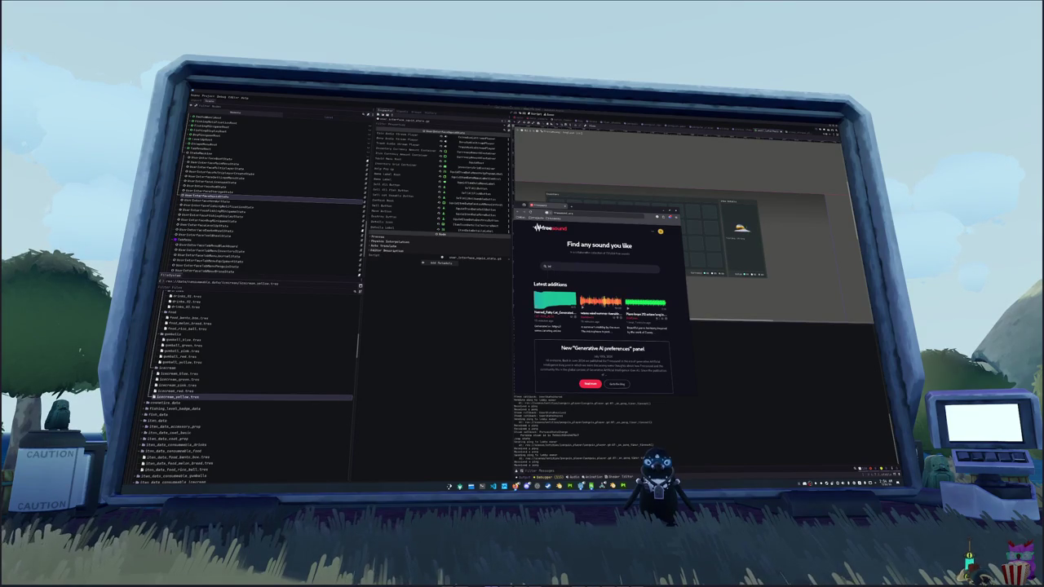
{"action": "key", "text": "Return"}
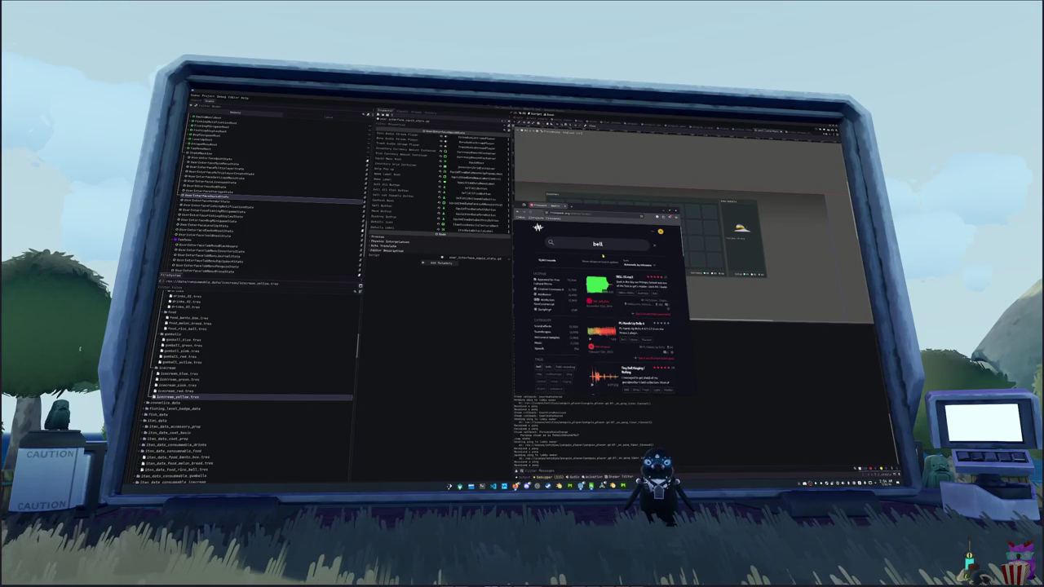
{"action": "left_click_drag", "start_coordinate": [681, 253], "coordinate": [815, 245]}
{"action": "left_click_drag", "start_coordinate": [692, 203], "coordinate": [692, 160]}
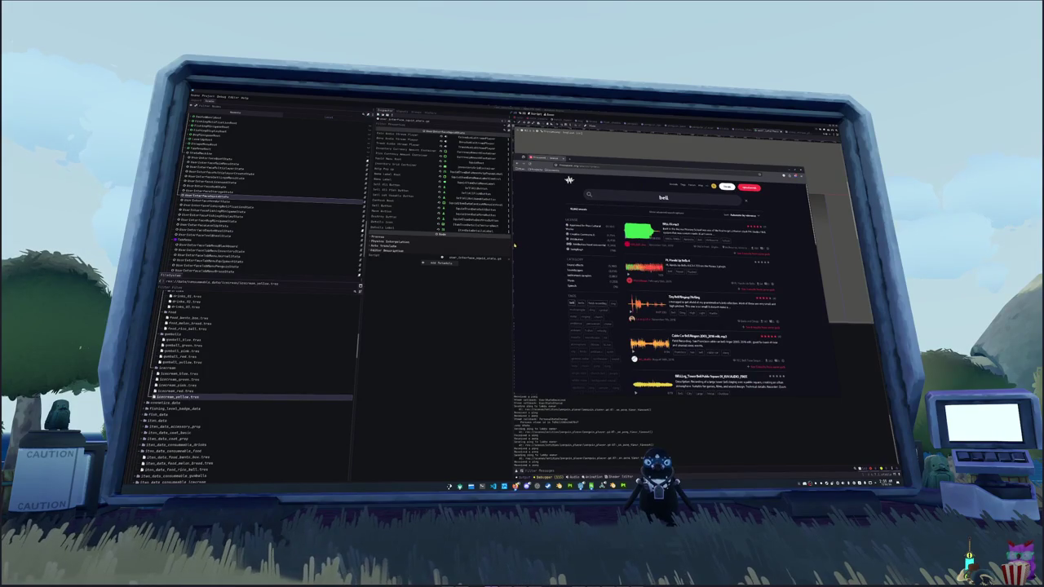
{"action": "left_click_drag", "start_coordinate": [512, 243], "coordinate": [419, 243]}
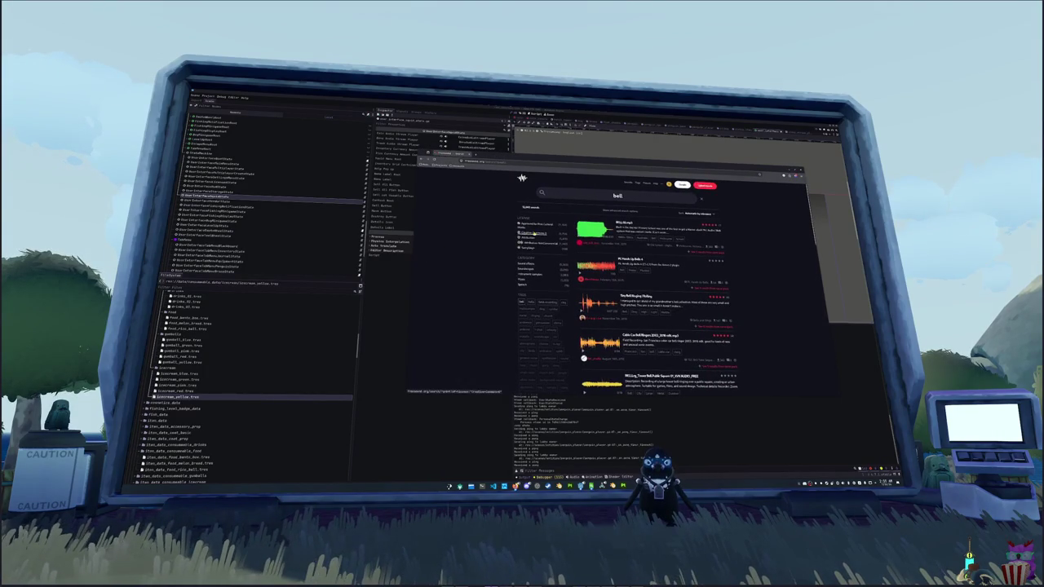
Step: Scroll through the bell results and bring up the system volume mixer
{"action": "scroll", "coordinate": [475, 255], "scroll_direction": "down", "scroll_amount": 1}
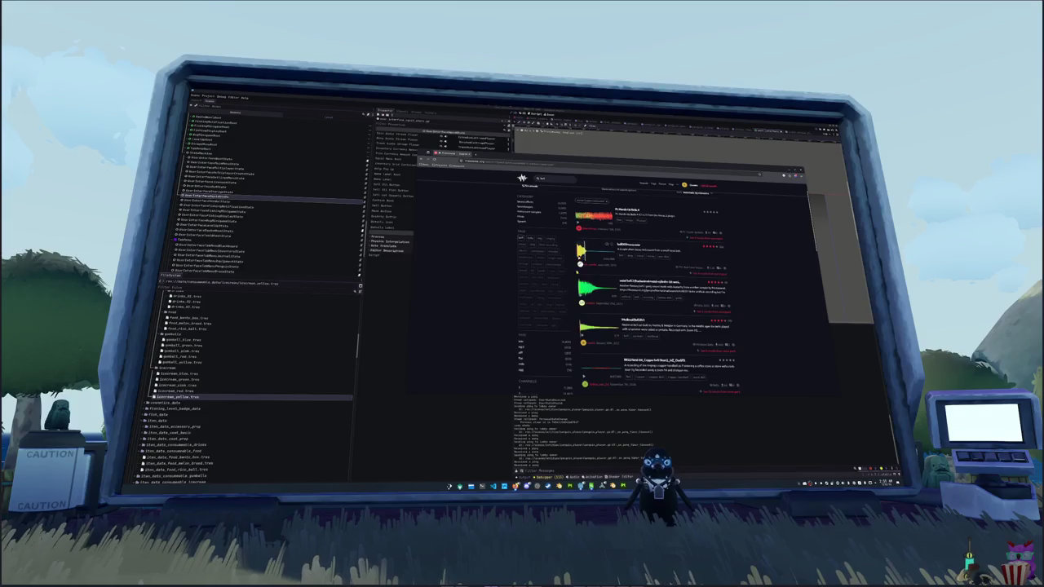
{"action": "scroll", "coordinate": [581, 253], "scroll_direction": "down", "scroll_amount": 2}
{"action": "scroll", "coordinate": [580, 214], "scroll_direction": "down", "scroll_amount": 3}
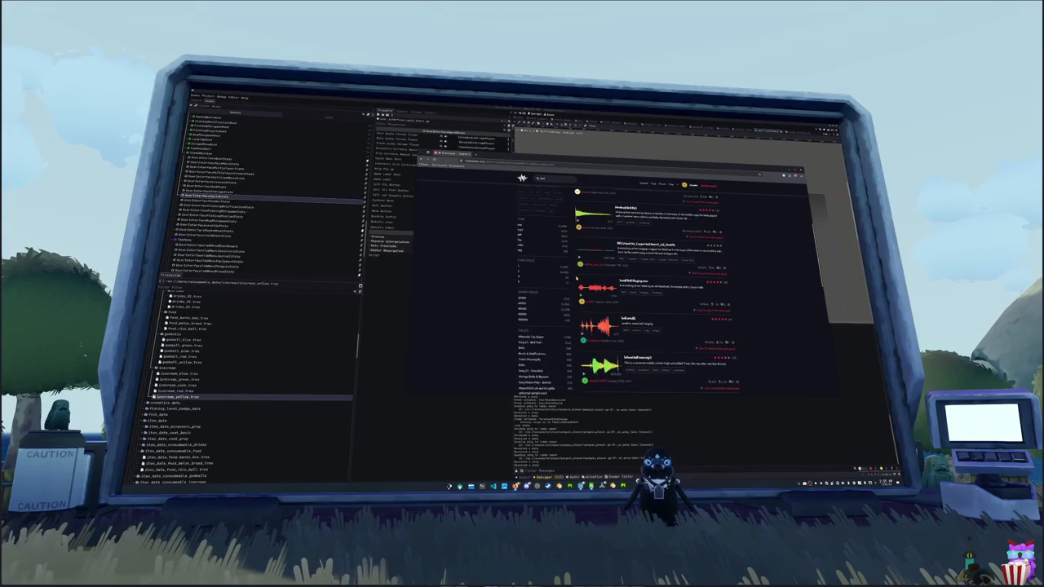
{"action": "scroll", "coordinate": [579, 281], "scroll_direction": "down", "scroll_amount": 2}
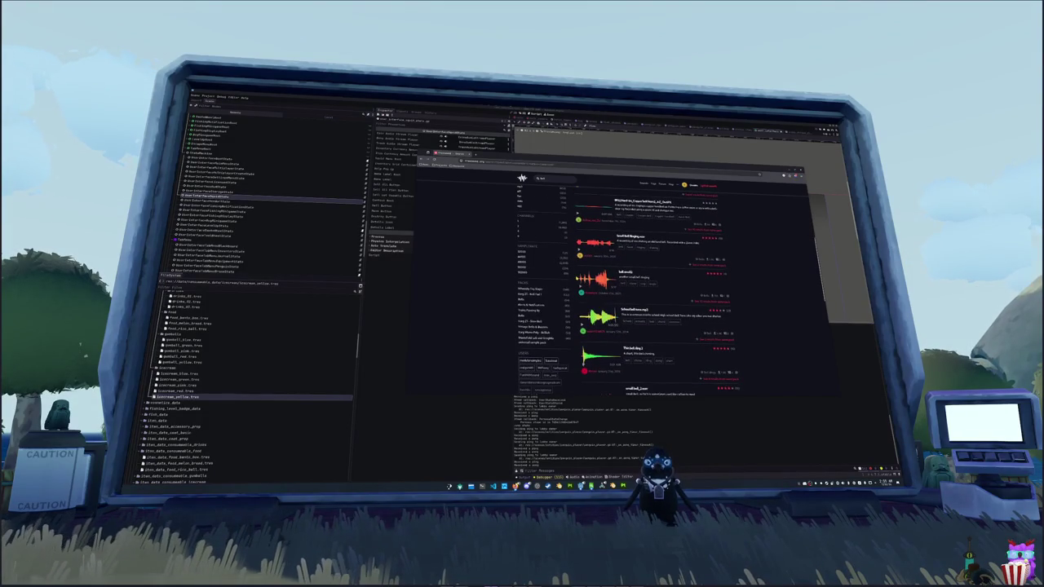
{"action": "left_click", "coordinate": [839, 483]}
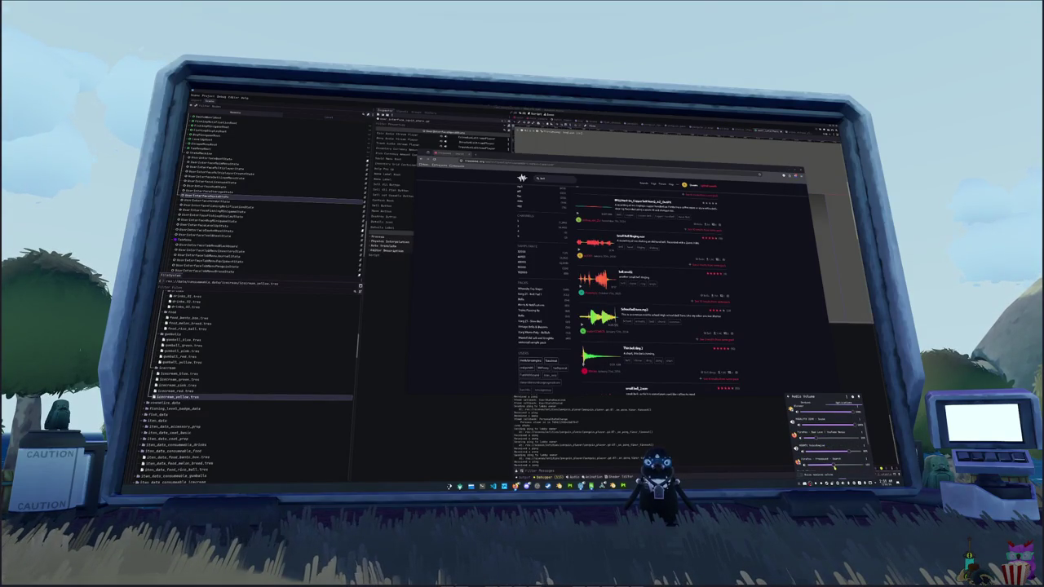
Step: Close the volume mixer and play the Thin bell ding preview
{"action": "left_click", "coordinate": [776, 294]}
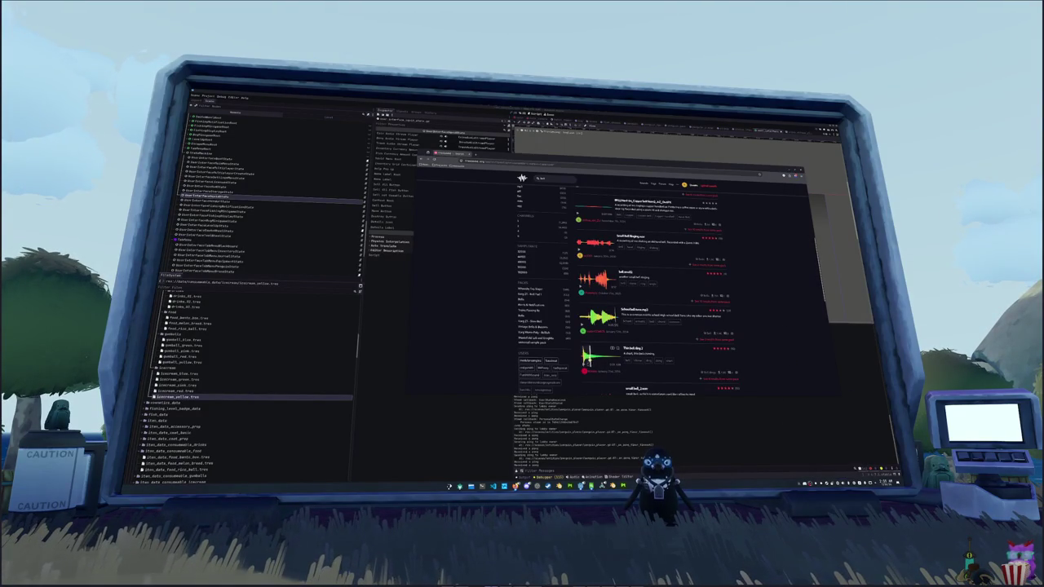
{"action": "left_click", "coordinate": [584, 367]}
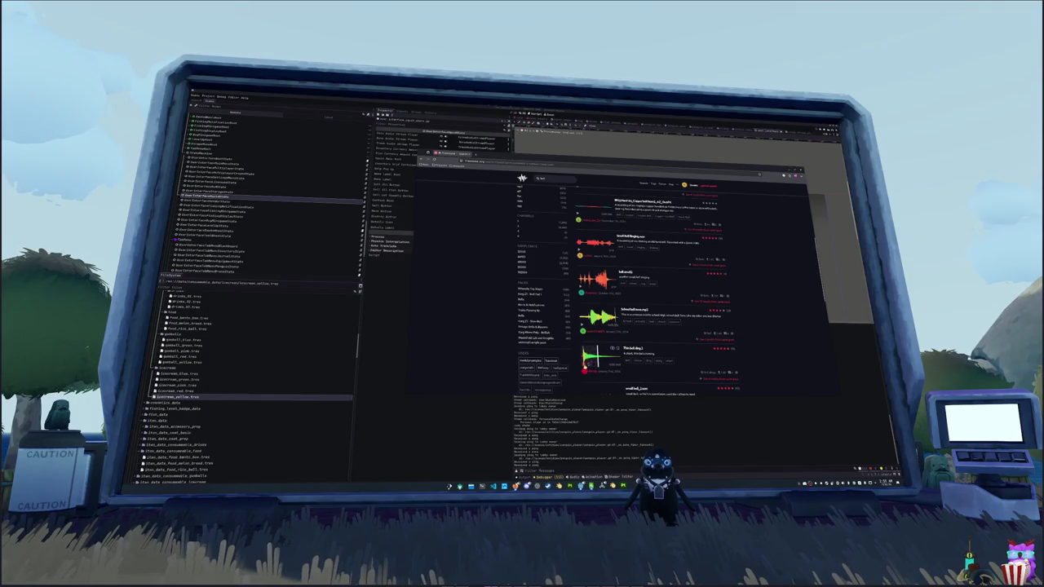
{"action": "scroll", "coordinate": [586, 368], "scroll_direction": "down", "scroll_amount": 3}
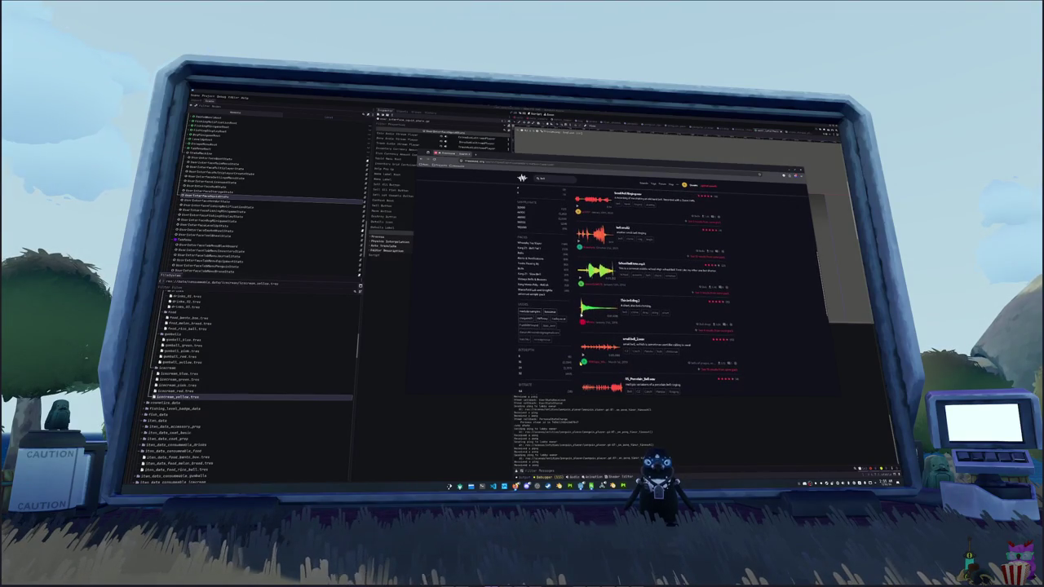
{"action": "scroll", "coordinate": [584, 367], "scroll_direction": "up", "scroll_amount": 5}
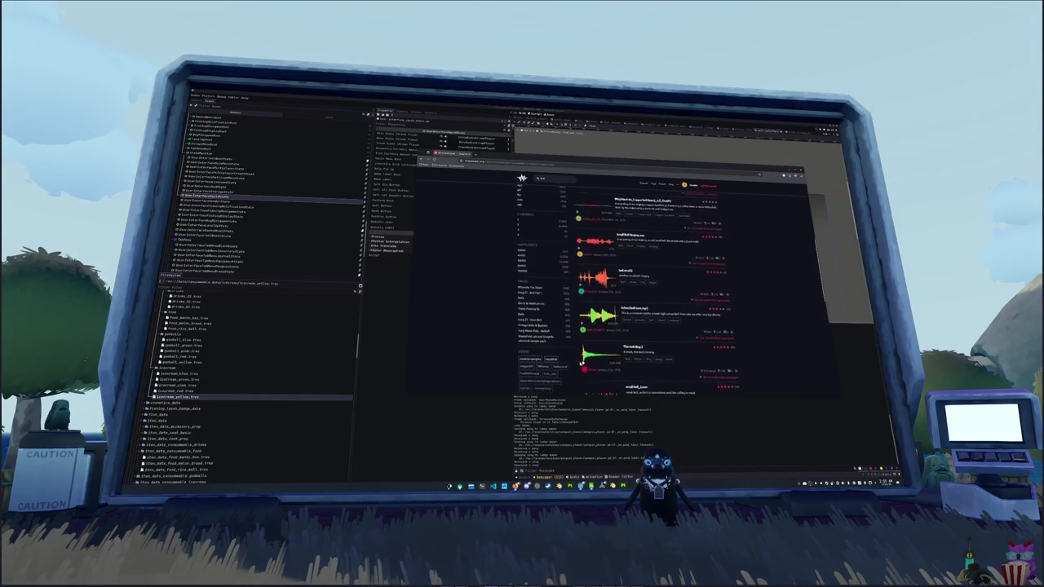
{"action": "scroll", "coordinate": [581, 365], "scroll_direction": "up", "scroll_amount": 5}
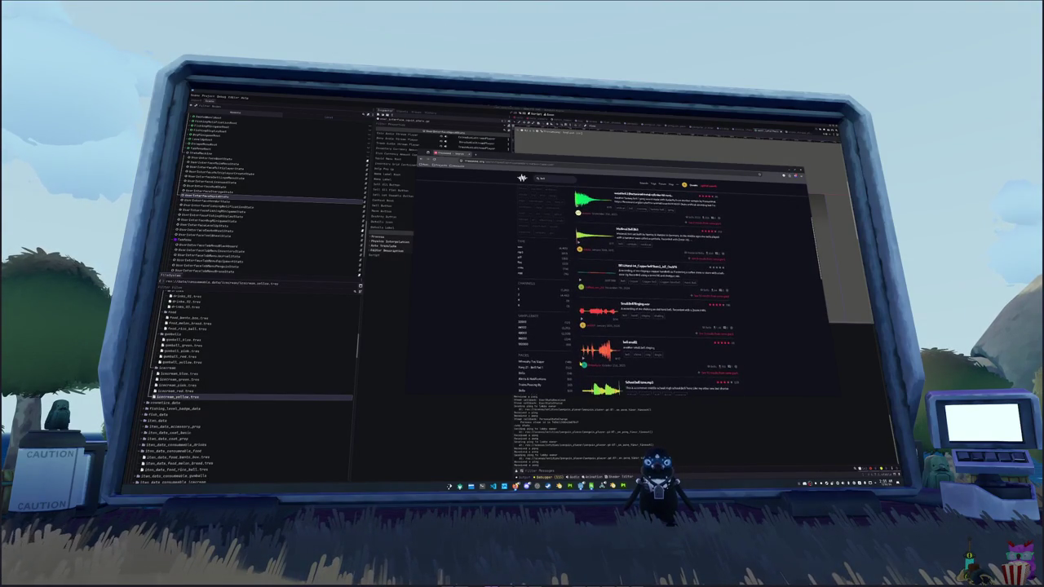
{"action": "scroll", "coordinate": [619, 310], "scroll_direction": "up", "scroll_amount": 3}
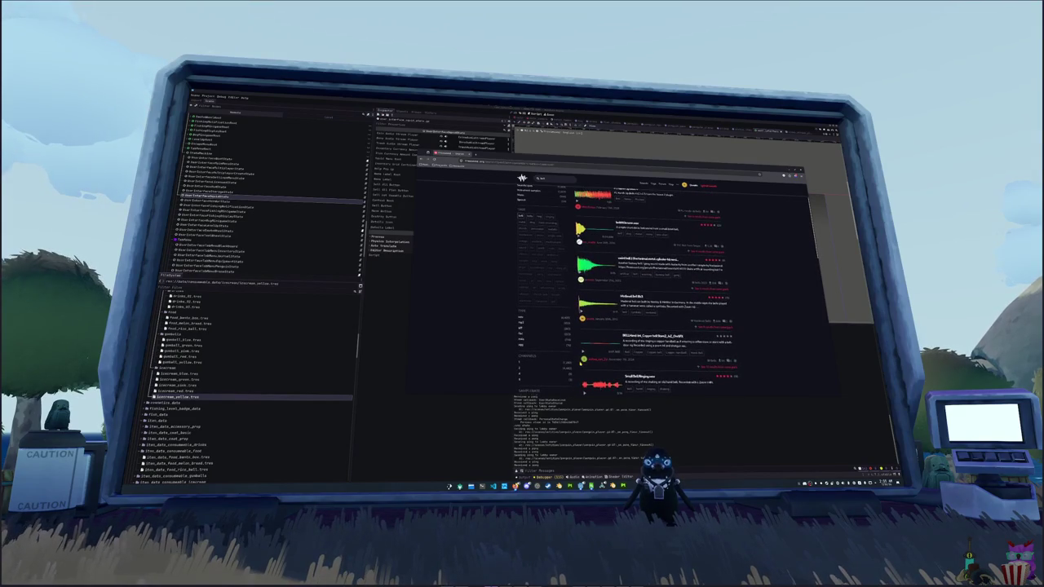
{"action": "scroll", "coordinate": [620, 294], "scroll_direction": "up", "scroll_amount": 3}
{"action": "scroll", "coordinate": [564, 207], "scroll_direction": "down", "scroll_amount": 1}
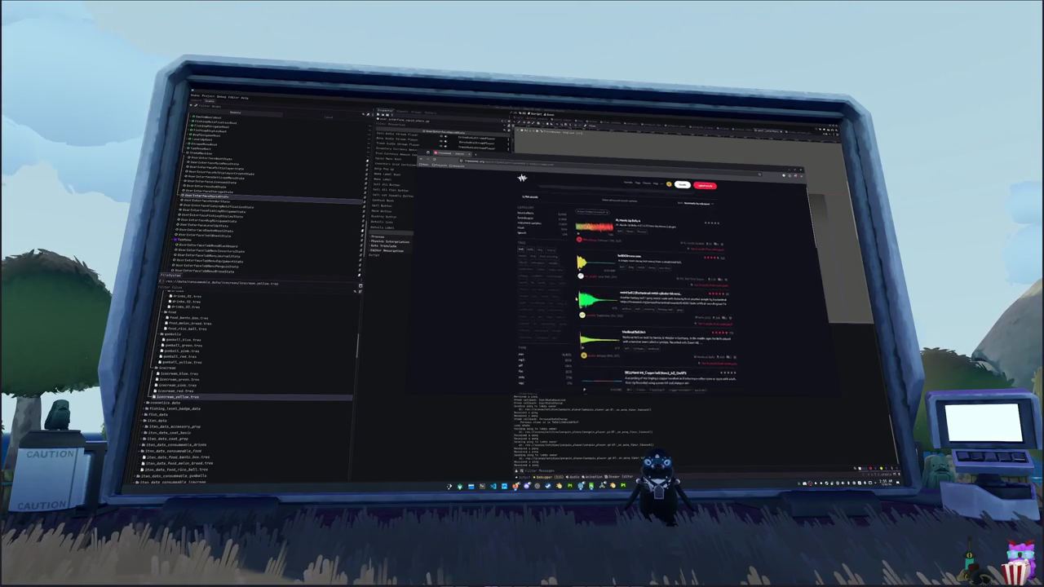
{"action": "scroll", "coordinate": [565, 207], "scroll_direction": "up", "scroll_amount": 1}
{"action": "scroll", "coordinate": [564, 207], "scroll_direction": "down", "scroll_amount": 5}
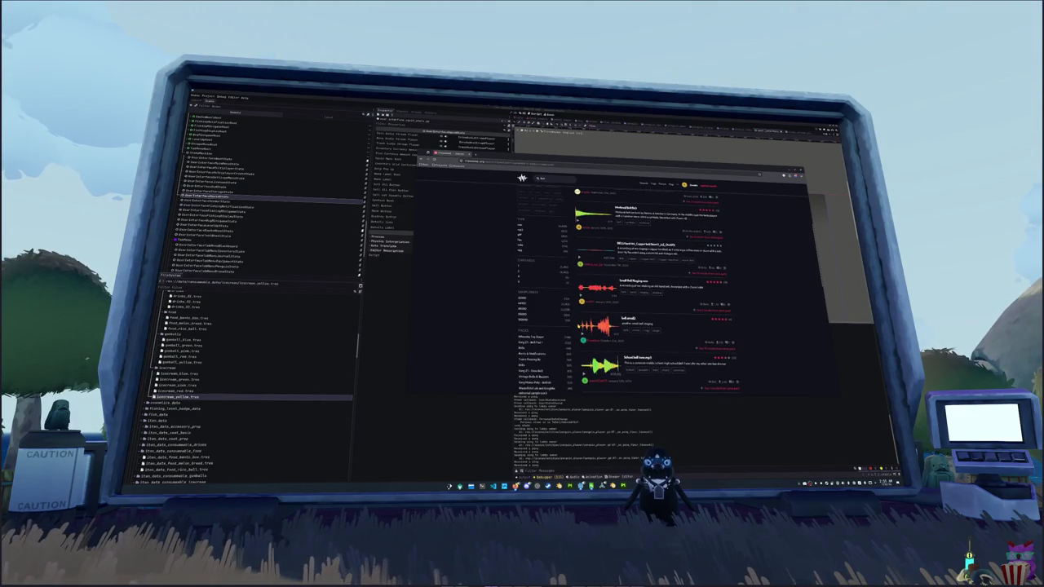
Step: Scroll further through the bell results, then change the search to 'brass bell'
{"action": "scroll", "coordinate": [628, 285], "scroll_direction": "down", "scroll_amount": 3}
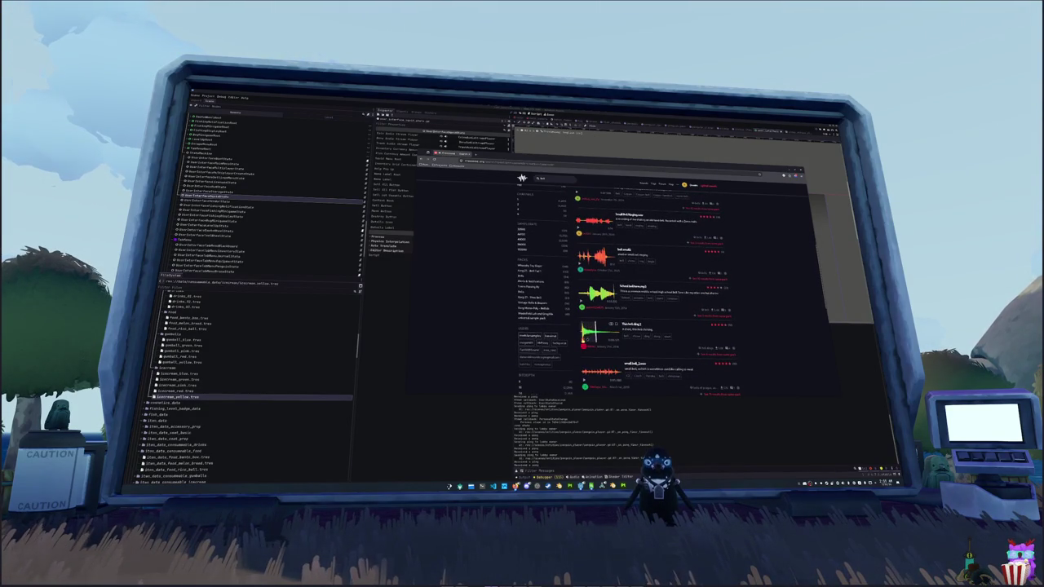
{"action": "scroll", "coordinate": [583, 343], "scroll_direction": "down", "scroll_amount": 4}
{"action": "scroll", "coordinate": [652, 286], "scroll_direction": "down", "scroll_amount": 3}
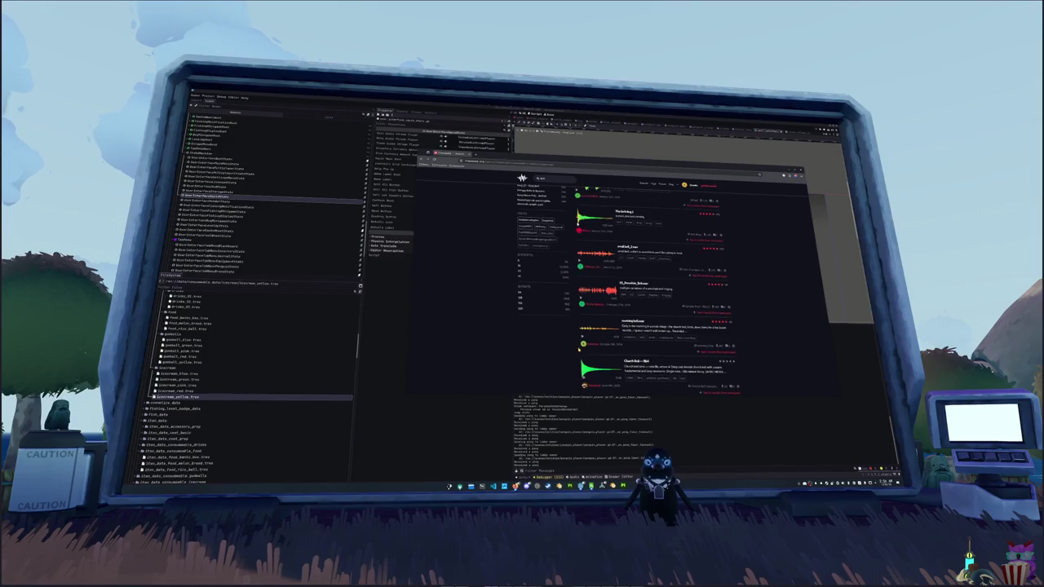
{"action": "scroll", "coordinate": [579, 349], "scroll_direction": "down", "scroll_amount": 8}
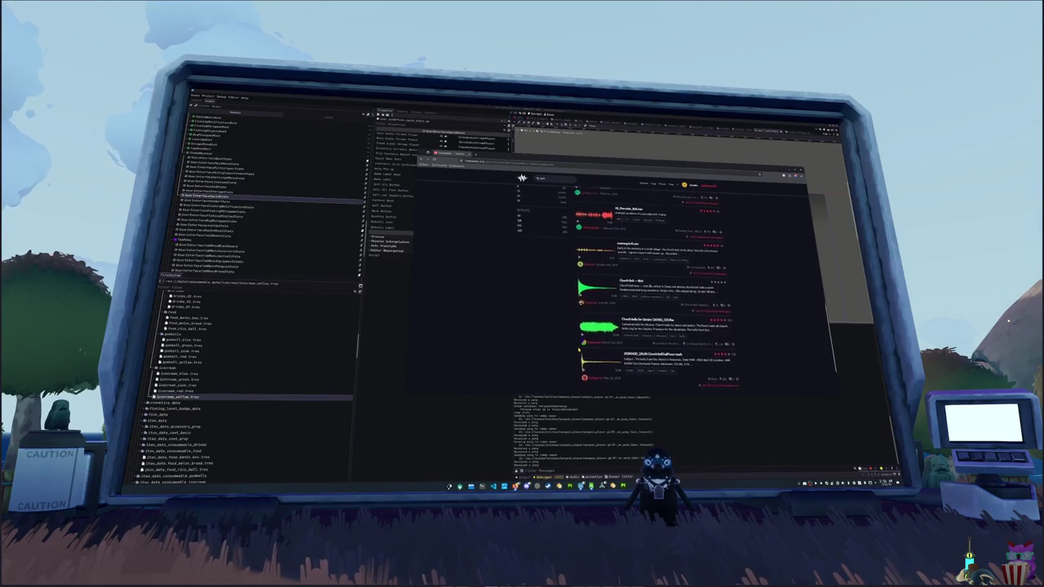
{"action": "scroll", "coordinate": [578, 349], "scroll_direction": "up", "scroll_amount": 8}
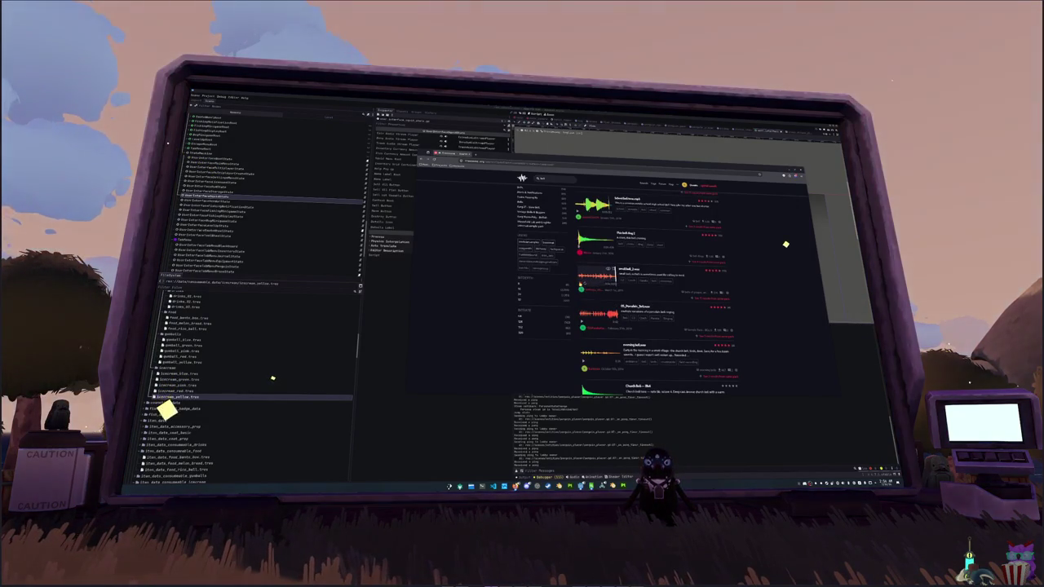
{"action": "scroll", "coordinate": [785, 245], "scroll_direction": "up", "scroll_amount": 2}
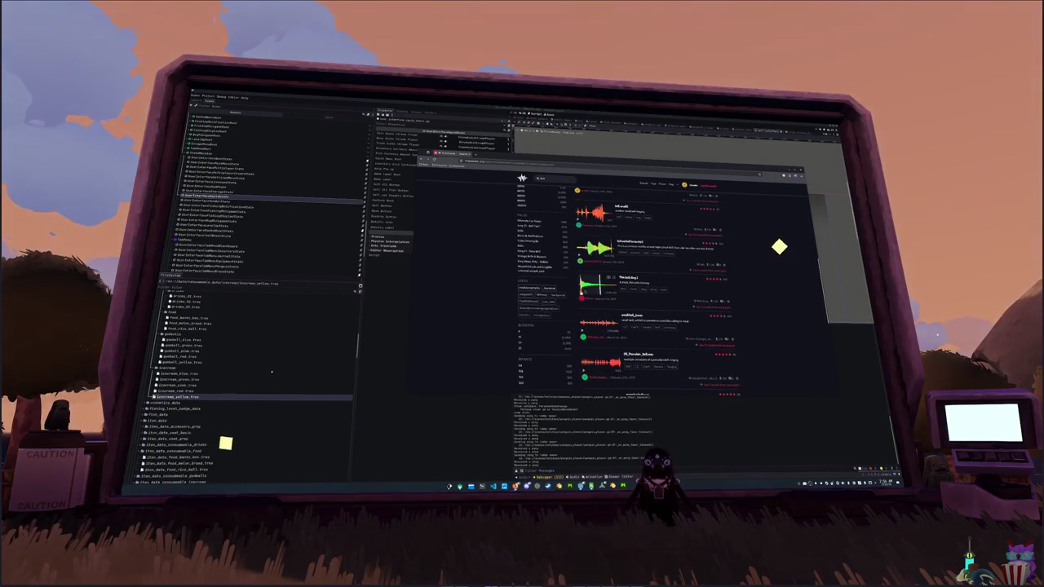
{"action": "scroll", "coordinate": [783, 241], "scroll_direction": "up", "scroll_amount": 3}
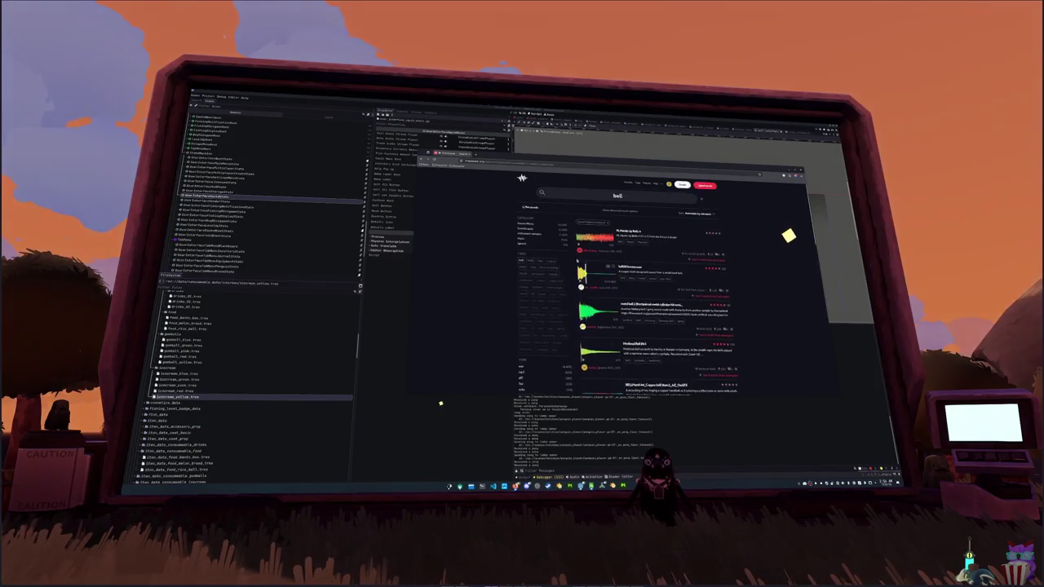
{"action": "type", "text": "brass"}
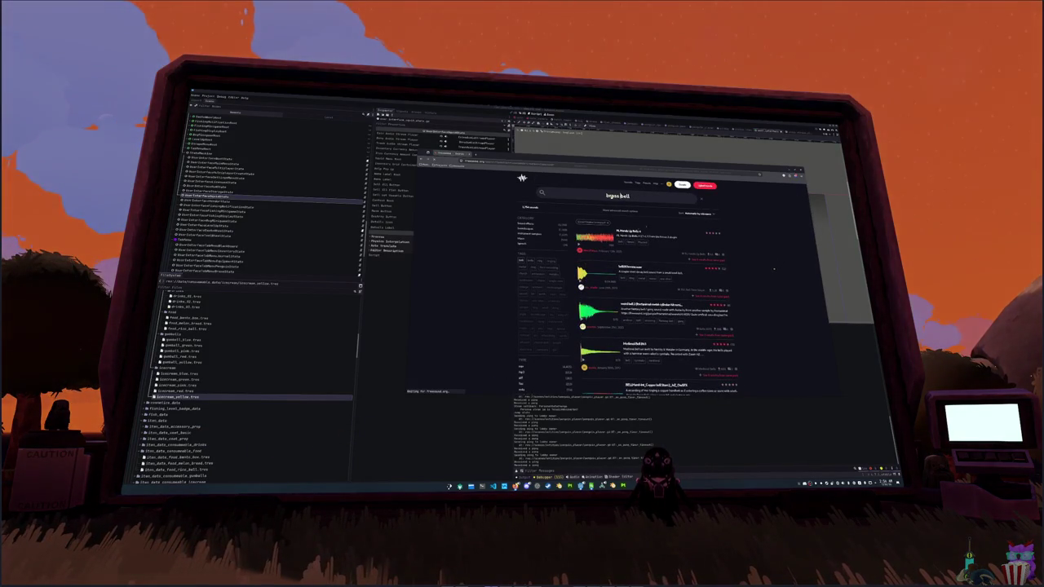
{"action": "key", "text": "Return"}
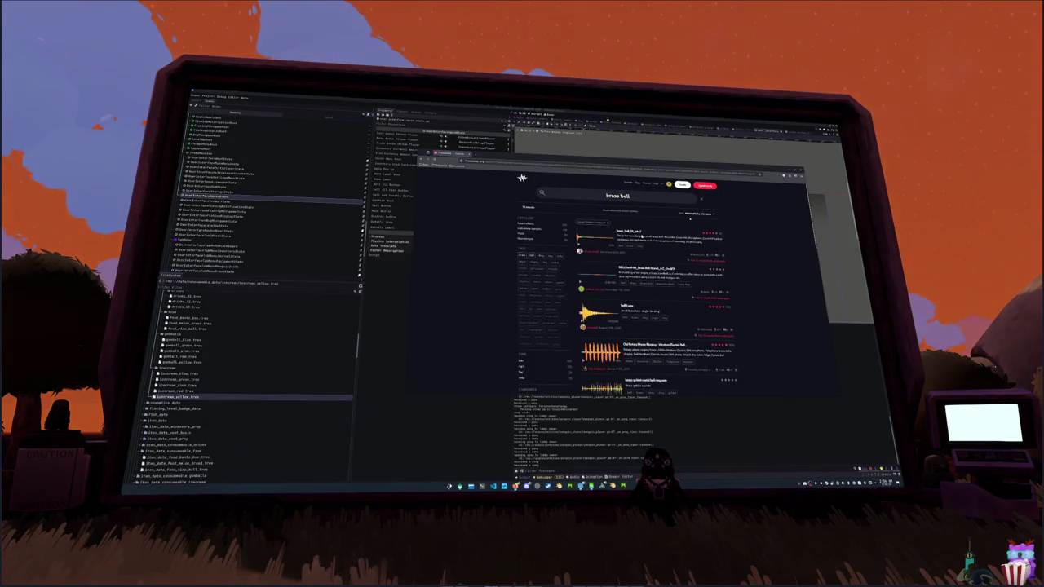
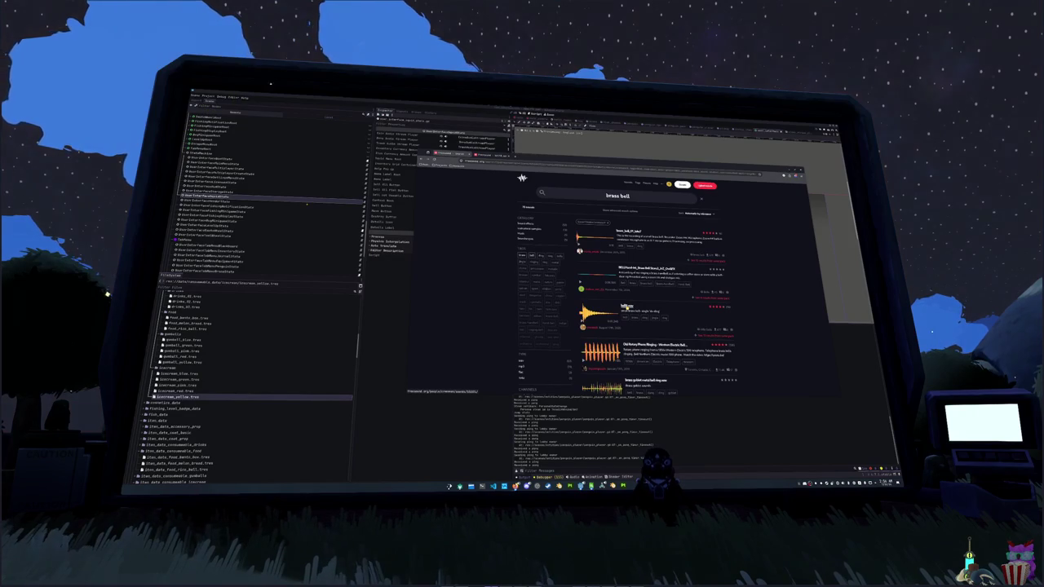
Step: Scroll the brass bell search results and open the bell8.wav sound page
{"action": "scroll", "coordinate": [674, 309], "scroll_direction": "down", "scroll_amount": 5}
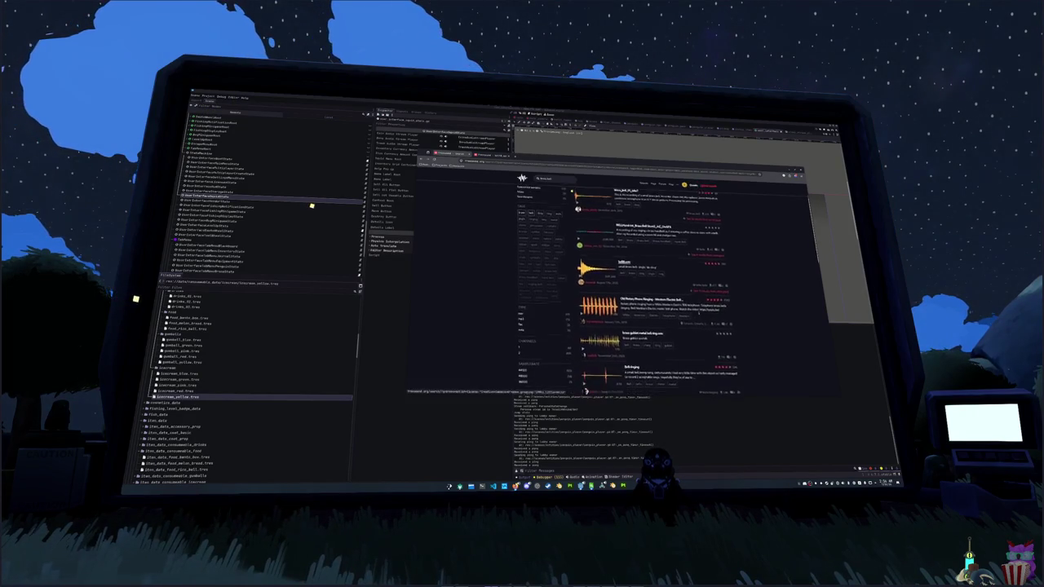
{"action": "scroll", "coordinate": [699, 315], "scroll_direction": "down", "scroll_amount": 2}
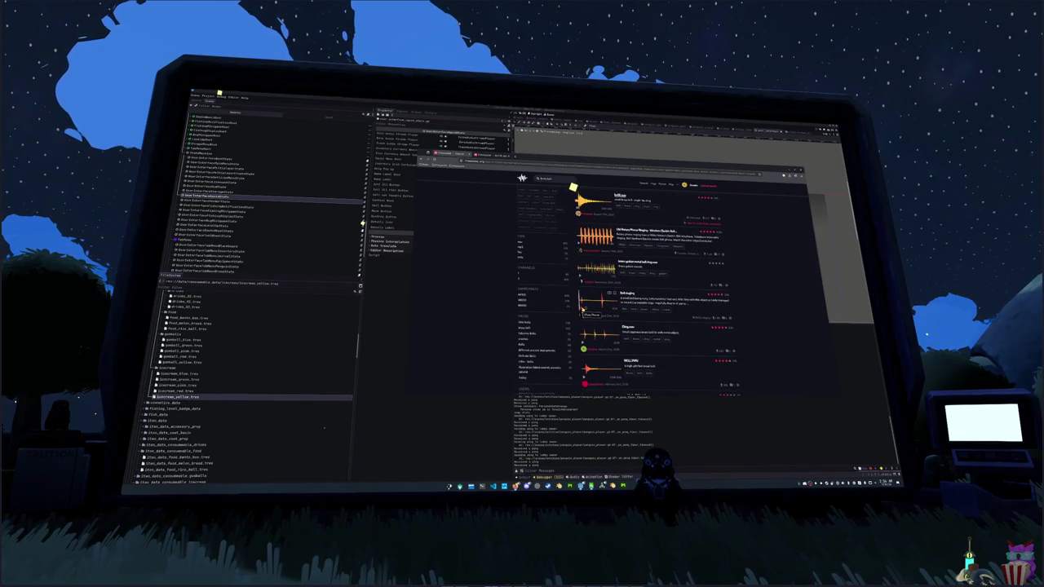
{"action": "scroll", "coordinate": [579, 314], "scroll_direction": "down", "scroll_amount": 2}
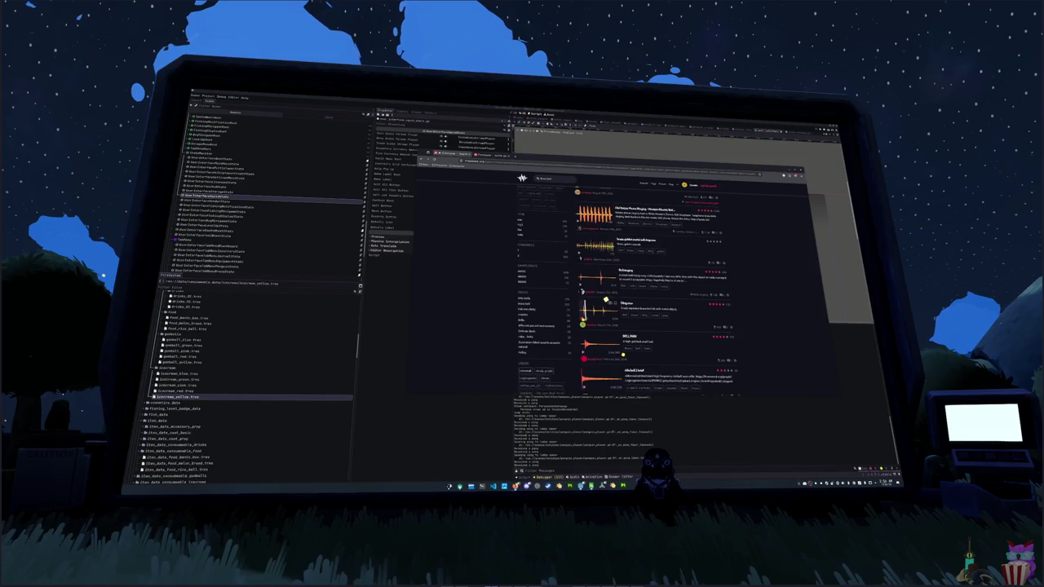
{"action": "scroll", "coordinate": [652, 286], "scroll_direction": "down", "scroll_amount": 3}
{"action": "scroll", "coordinate": [653, 285], "scroll_direction": "up", "scroll_amount": 5}
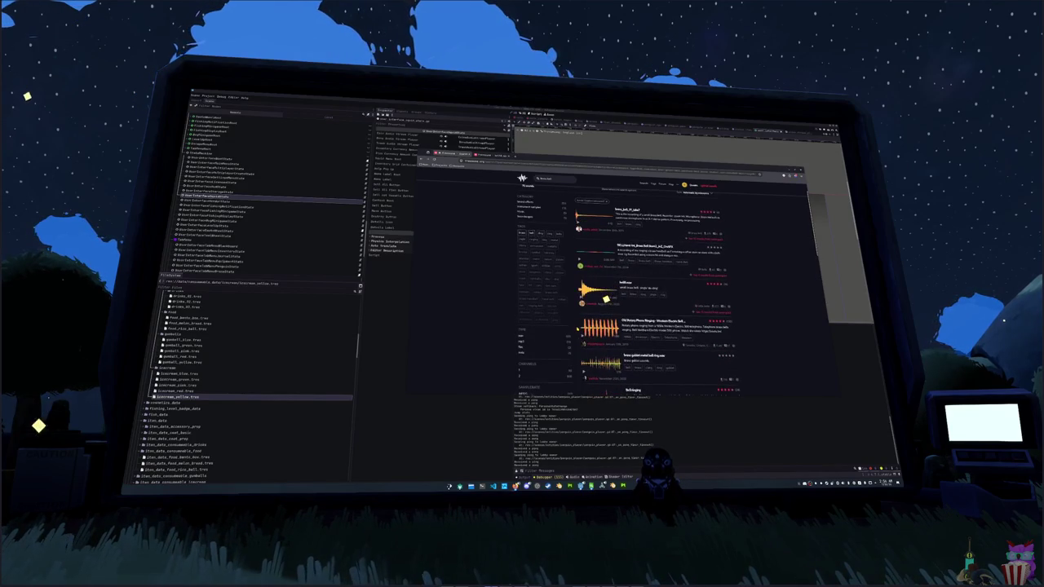
{"action": "left_click", "coordinate": [608, 295]}
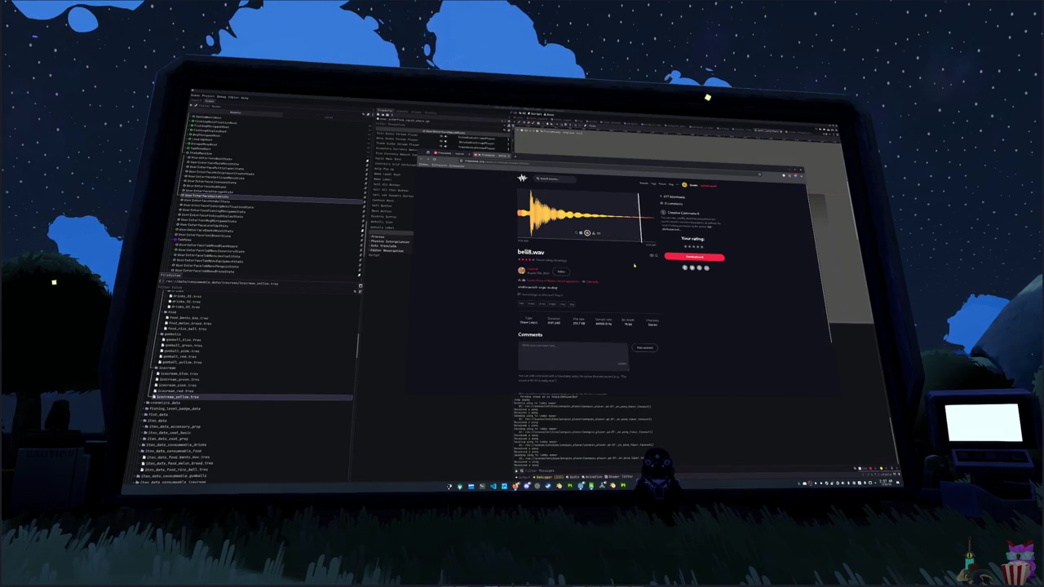
Step: Download and save bell8.wav, post a comment on it, and return to the running game
{"action": "left_click", "coordinate": [686, 260]}
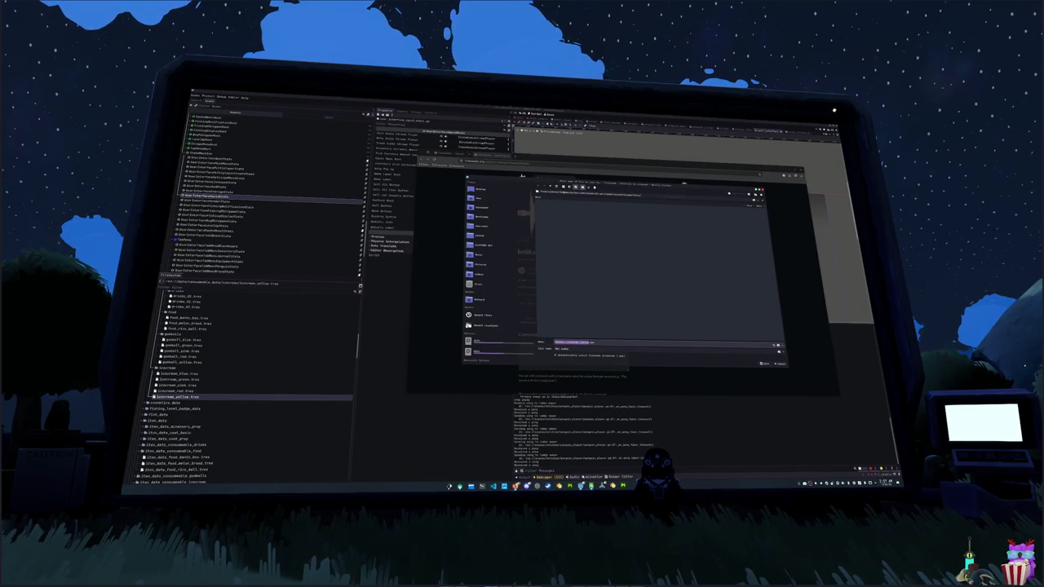
{"action": "left_click", "coordinate": [764, 362]}
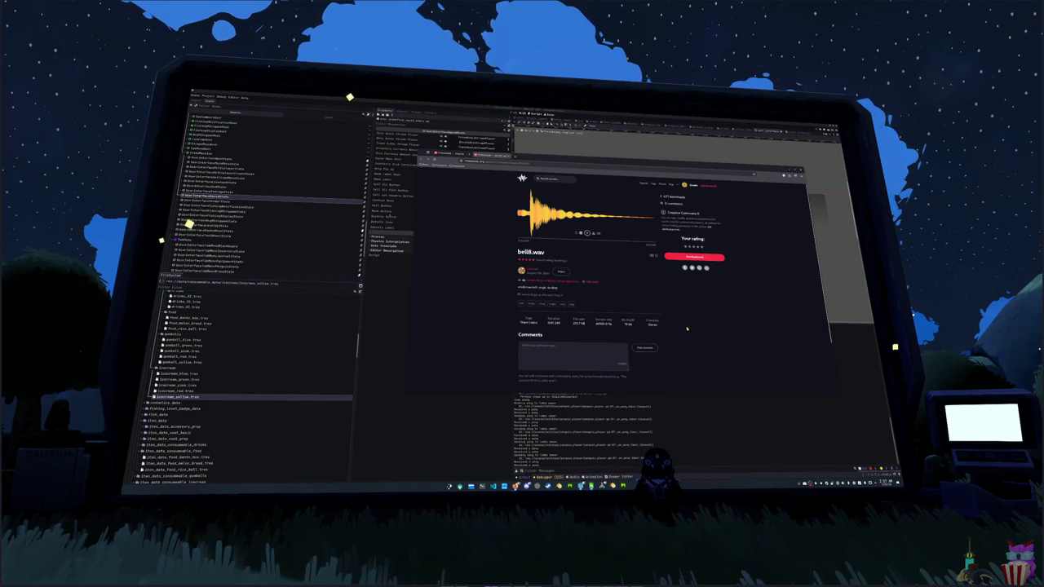
{"action": "scroll", "coordinate": [687, 328], "scroll_direction": "down", "scroll_amount": 3}
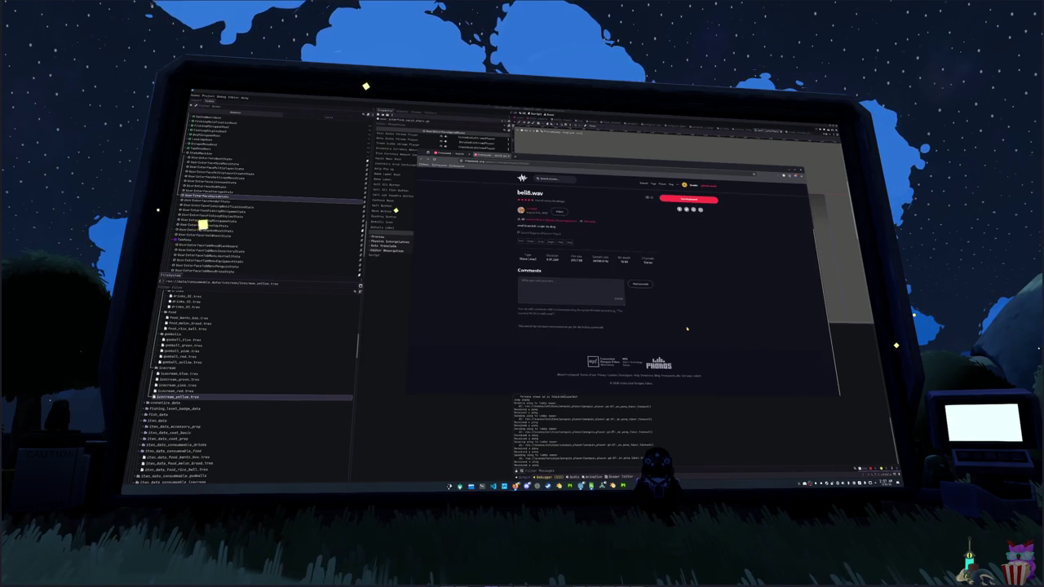
{"action": "left_click", "coordinate": [554, 292]}
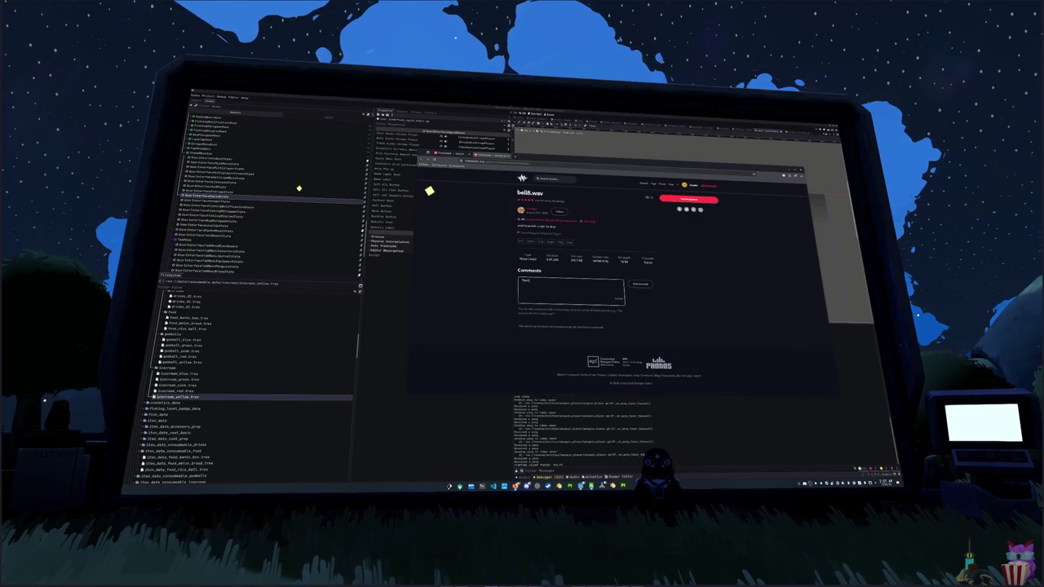
{"action": "left_click", "coordinate": [640, 285]}
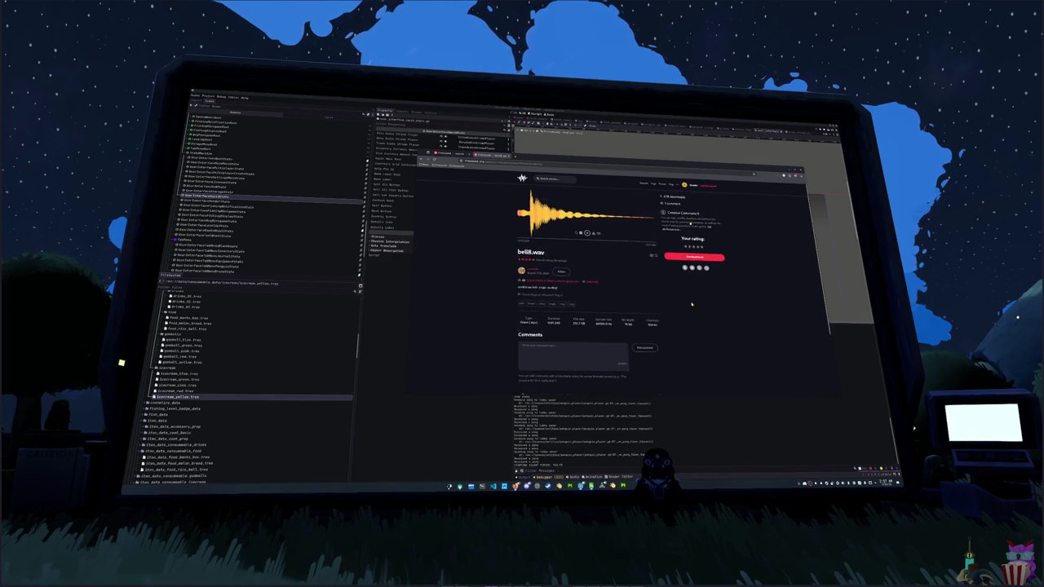
{"action": "key", "text": "alt+Tab"}
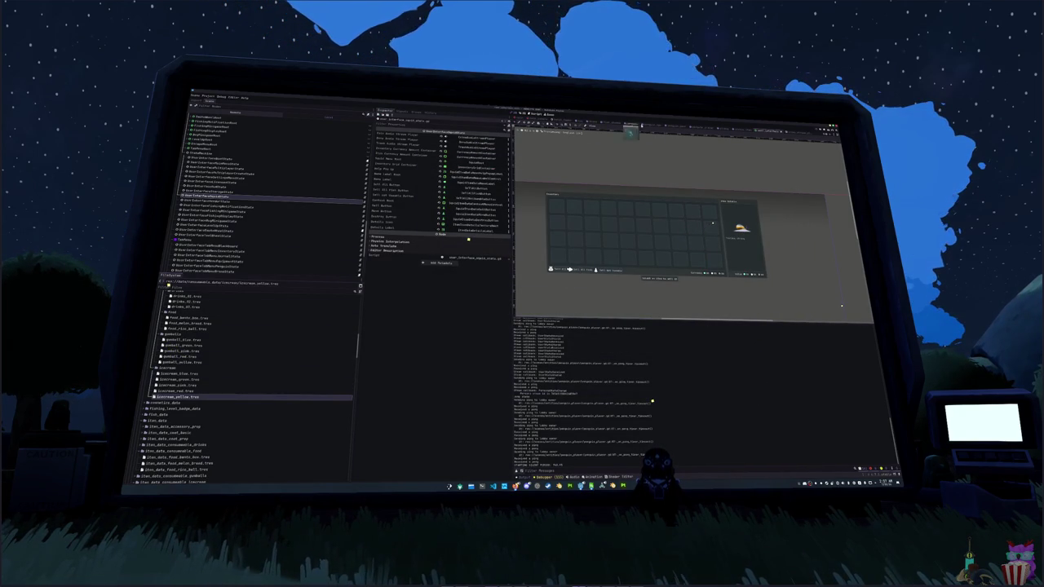
Step: Stop the running game and inspect the LeftDoorArea3D and RightDoorArea3D detection areas
{"action": "left_click", "coordinate": [700, 130]}
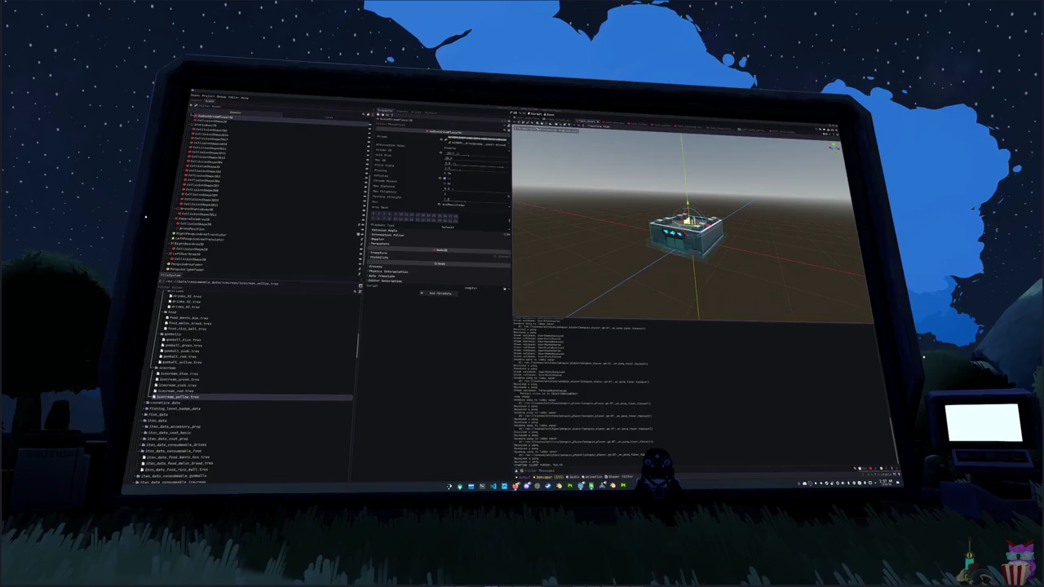
{"action": "scroll", "coordinate": [612, 282], "scroll_direction": "up", "scroll_amount": 5}
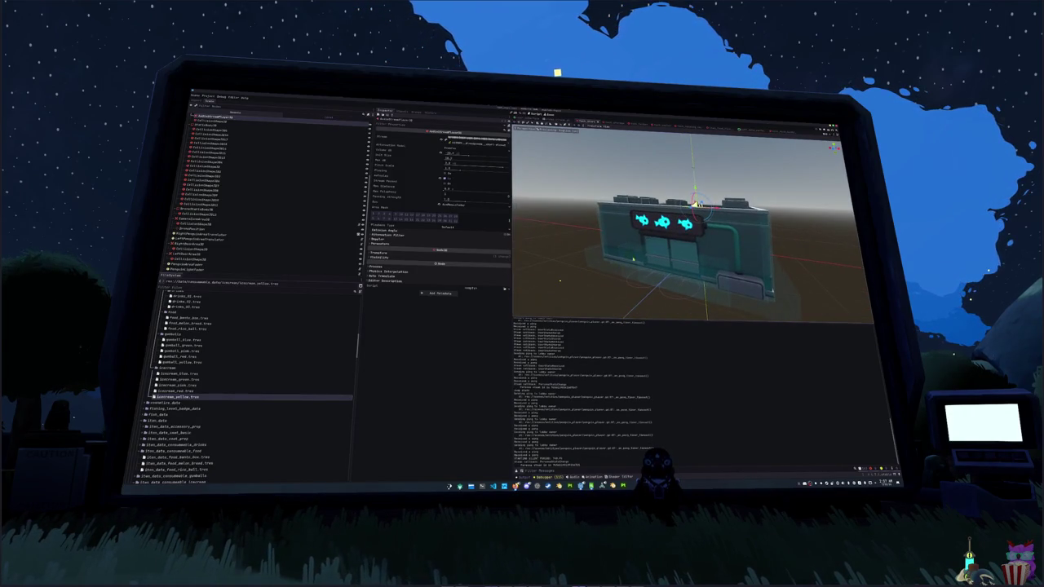
{"action": "left_click", "coordinate": [683, 262]}
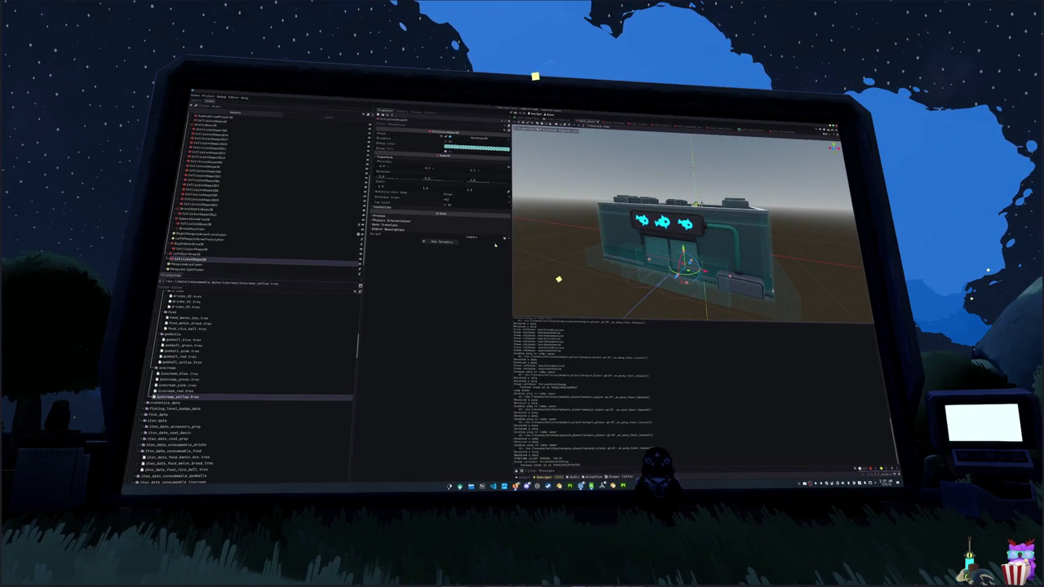
{"action": "left_click", "coordinate": [219, 255]}
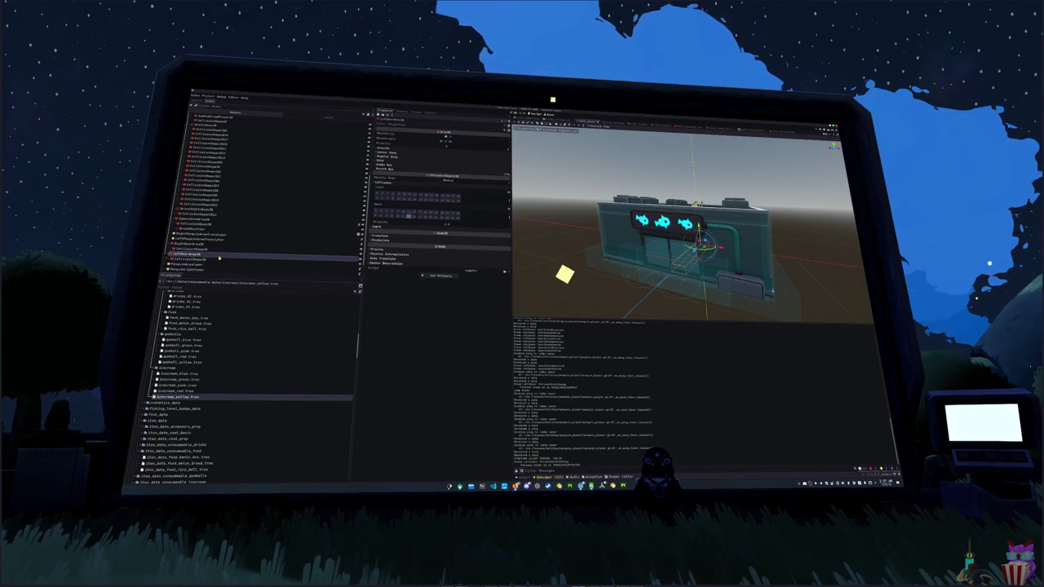
{"action": "left_click", "coordinate": [292, 245]}
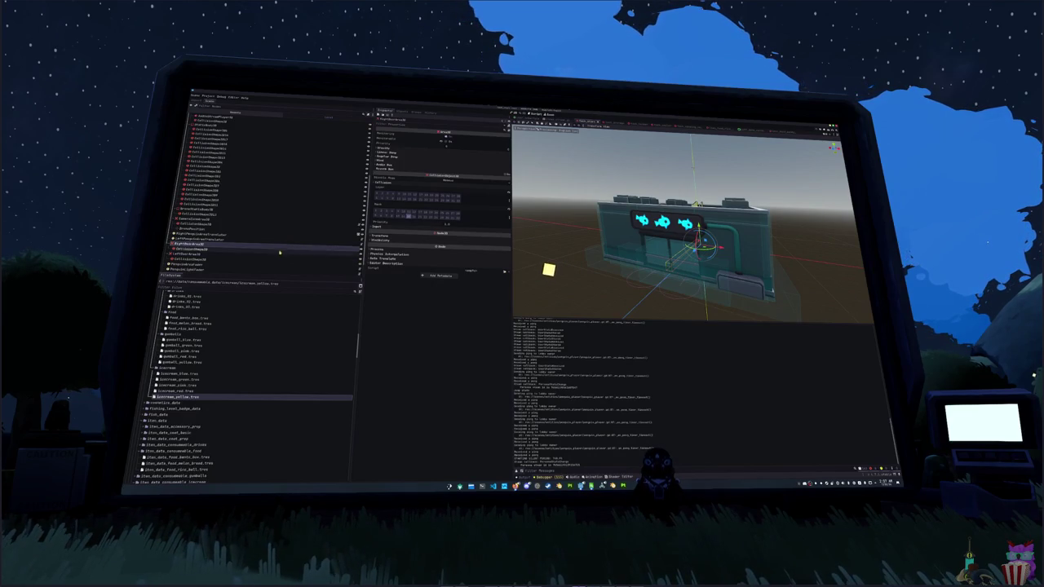
{"action": "left_click", "coordinate": [291, 254]}
Step: View the whole machine and inspect the PenguinSpawn, RightDoorArea3D and LeftPenguinEventSimulator nodes
{"action": "left_click_drag", "start_coordinate": [511, 271], "coordinate": [545, 249]}
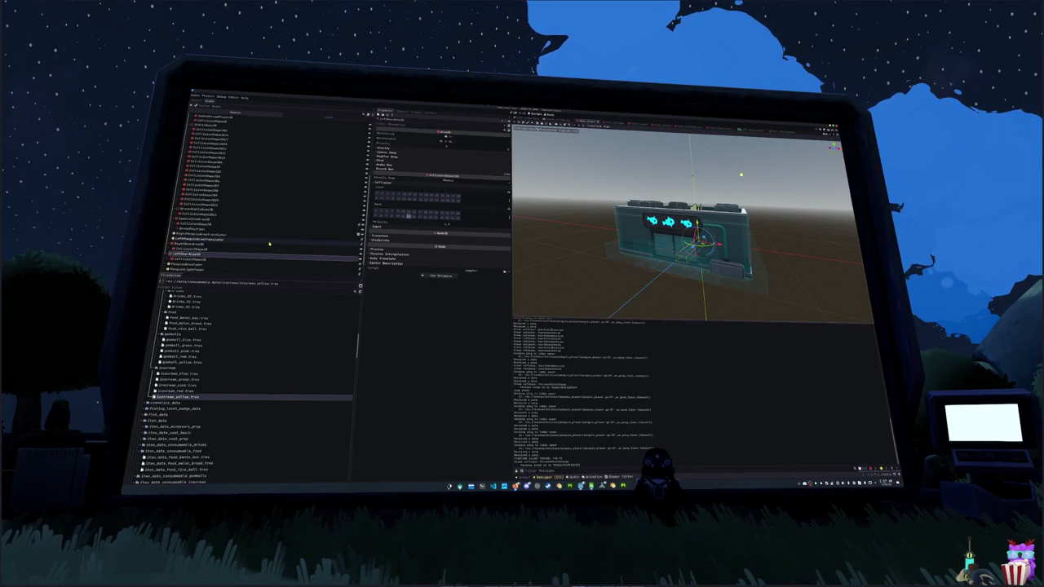
{"action": "scroll", "coordinate": [188, 243], "scroll_direction": "down", "scroll_amount": 2}
{"action": "left_click", "coordinate": [189, 244]}
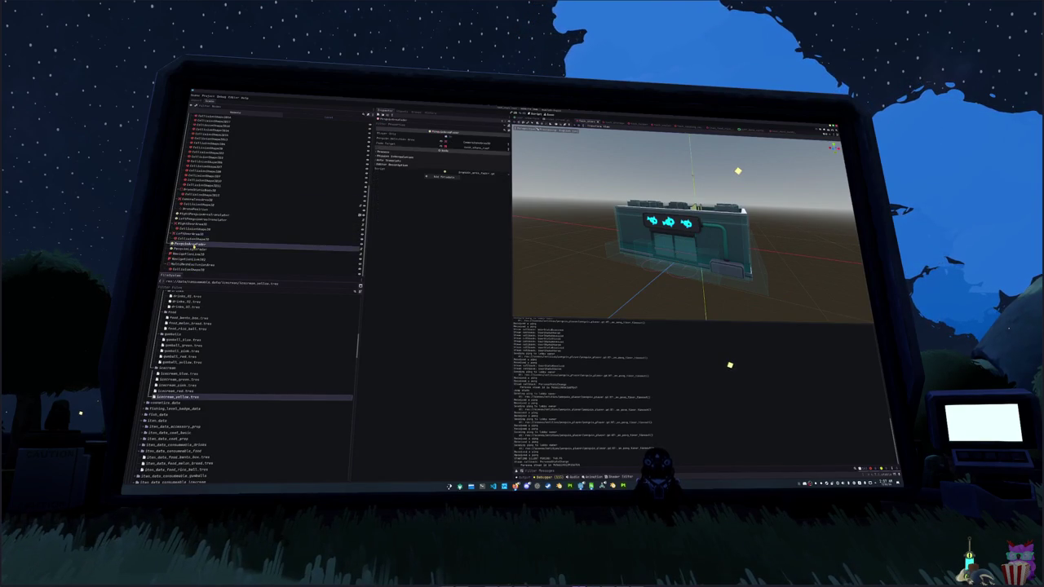
{"action": "left_click", "coordinate": [193, 223]}
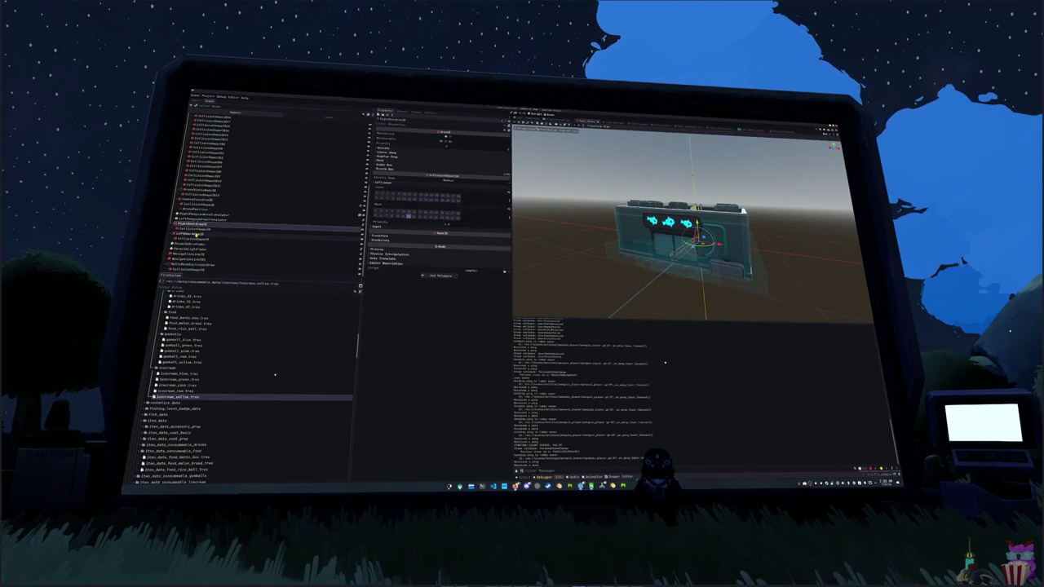
{"action": "left_click", "coordinate": [190, 245]}
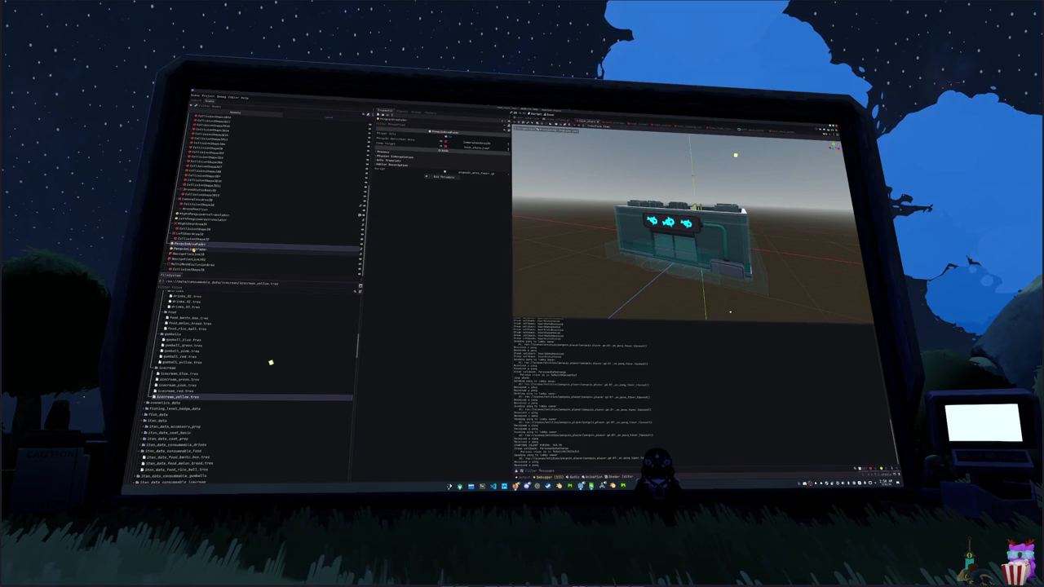
{"action": "left_click", "coordinate": [200, 218]}
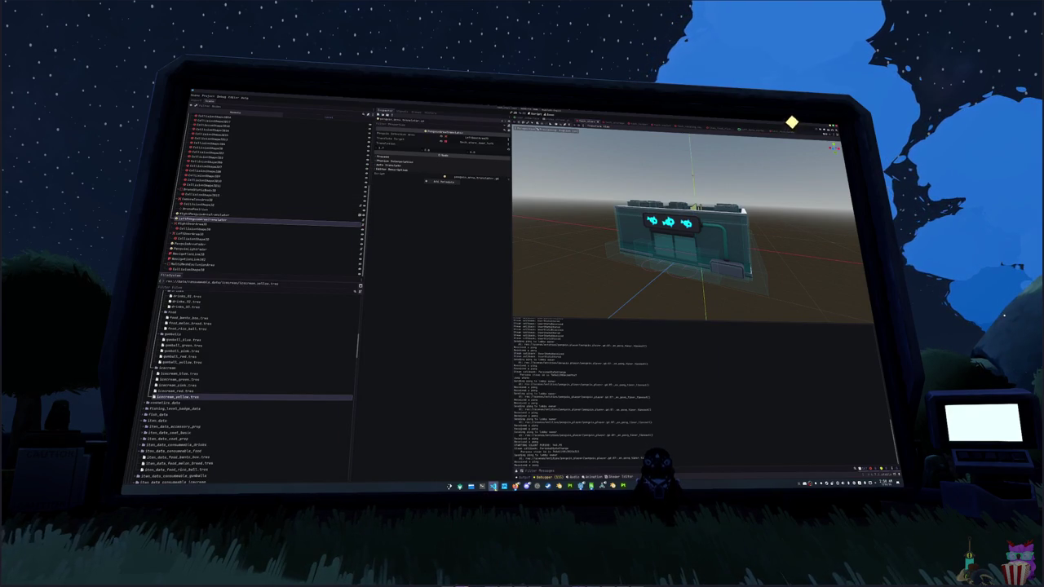
Step: Highlight _is_any_penguin and translated to see where they are used in the script
{"action": "double_click", "coordinate": [542, 211]}
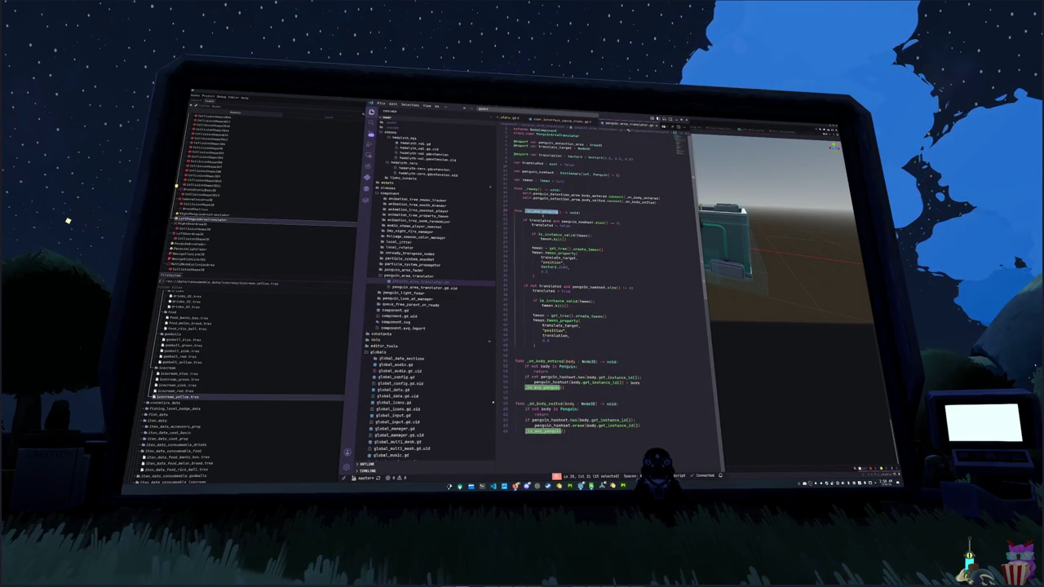
{"action": "mouse_move", "coordinate": [542, 211]}
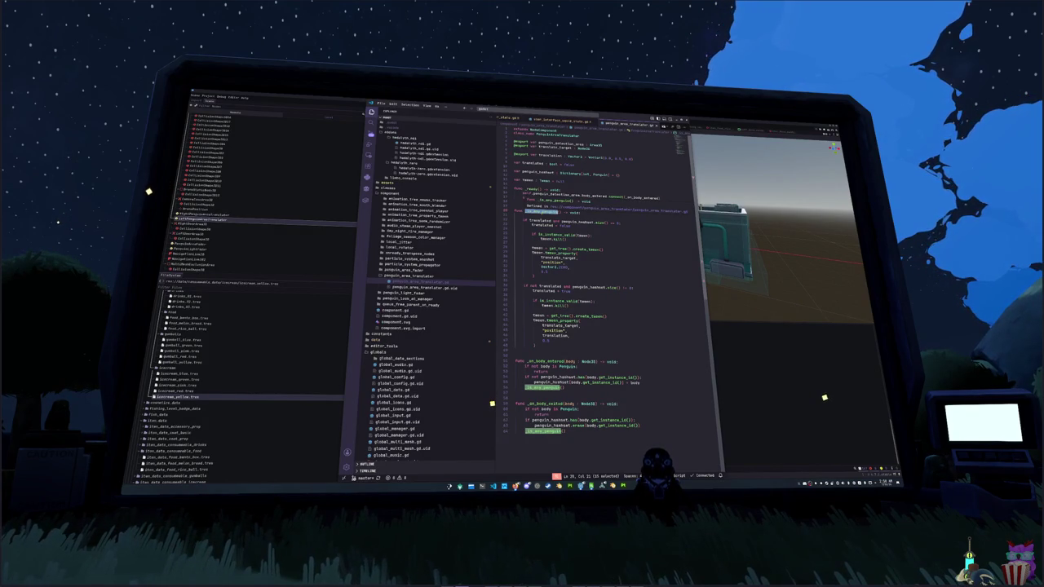
{"action": "double_click", "coordinate": [540, 221]}
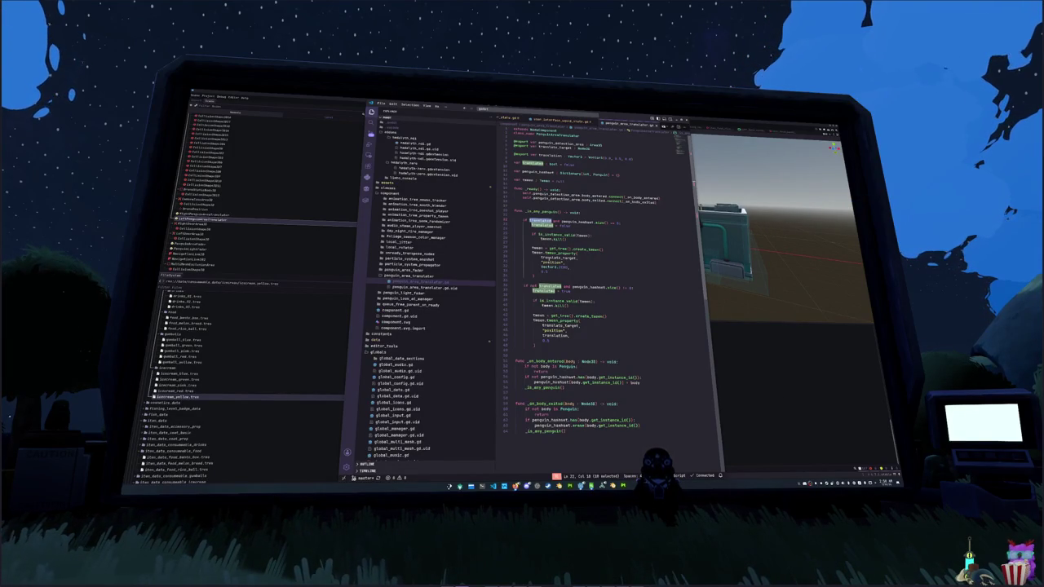
Step: Add a 'Play a sound if there is a valid audio attached here' comment in the tween block
{"action": "left_click", "coordinate": [516, 311]}
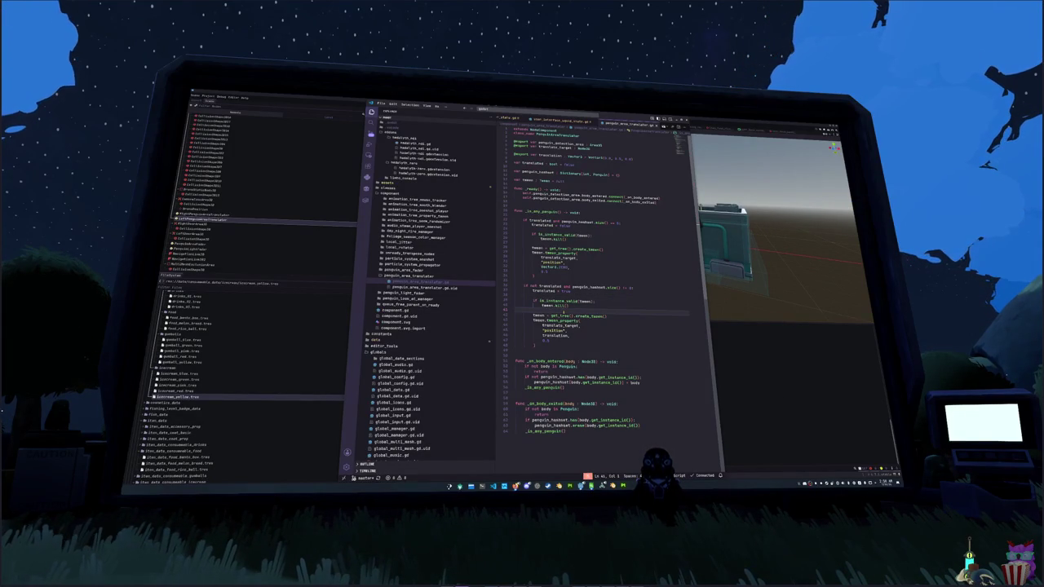
{"action": "key", "text": "Return"}
{"action": "type", "text": "el"}
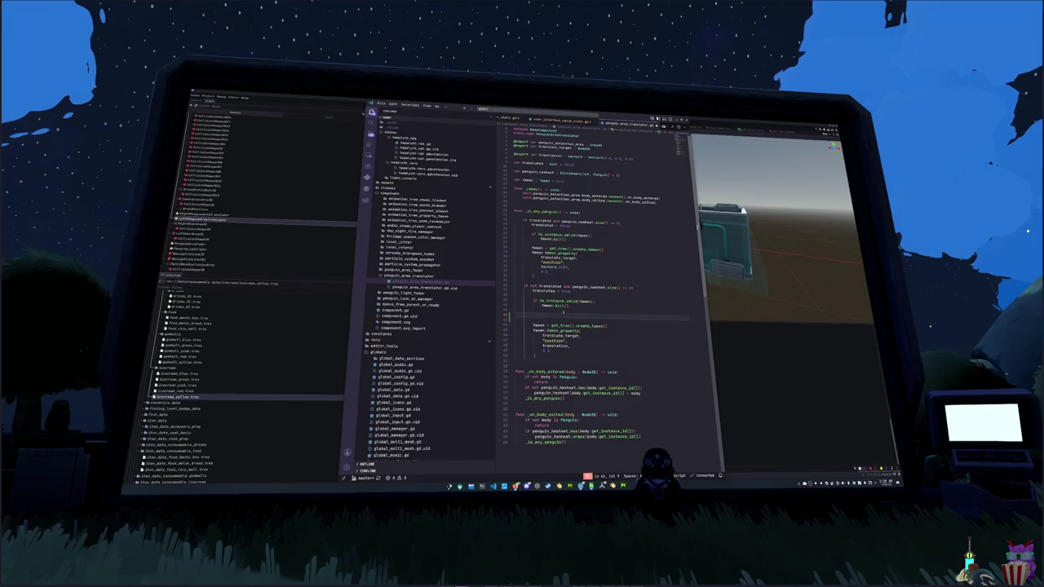
{"action": "type", "text": "Play a sound"}
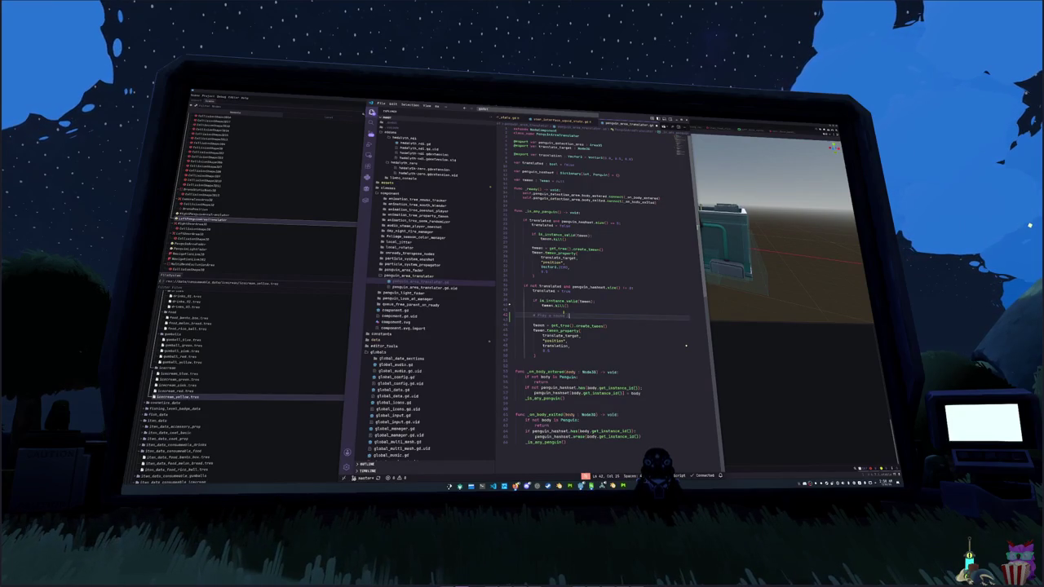
{"action": "type", "text": " if tween is a"}
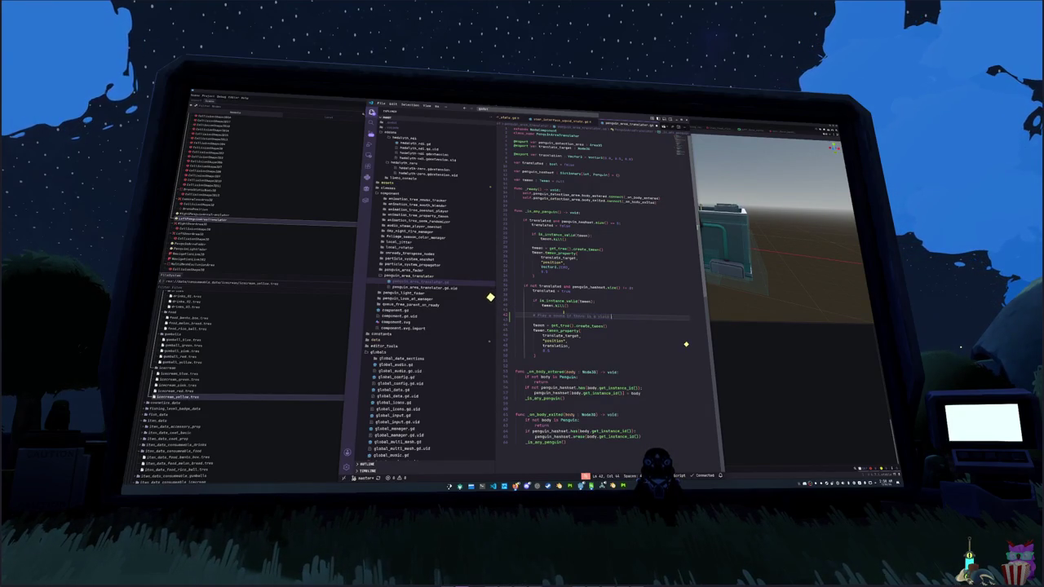
{"action": "type", "text": " sound"}
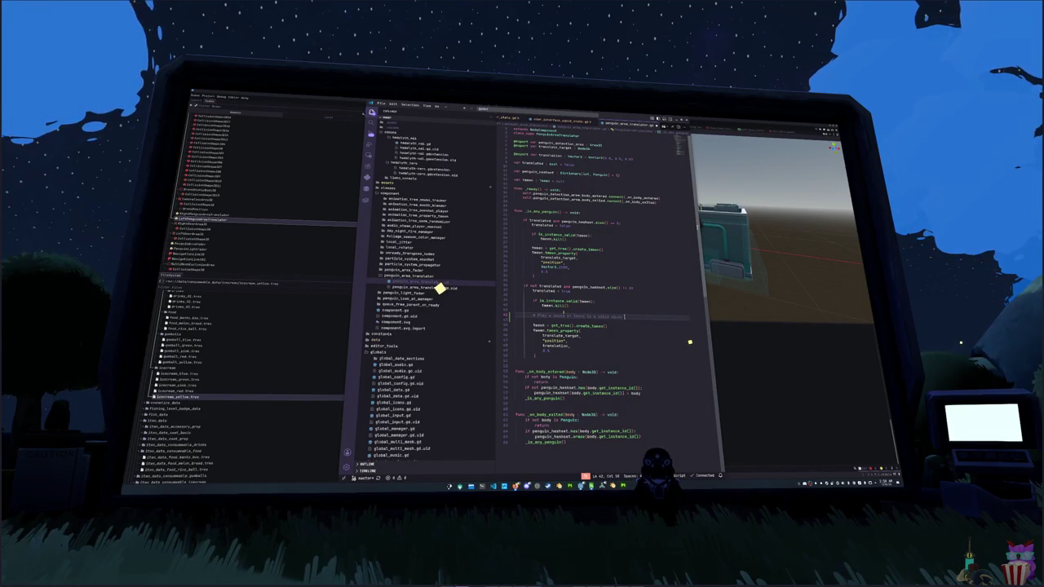
{"action": "type", "text": " queue"}
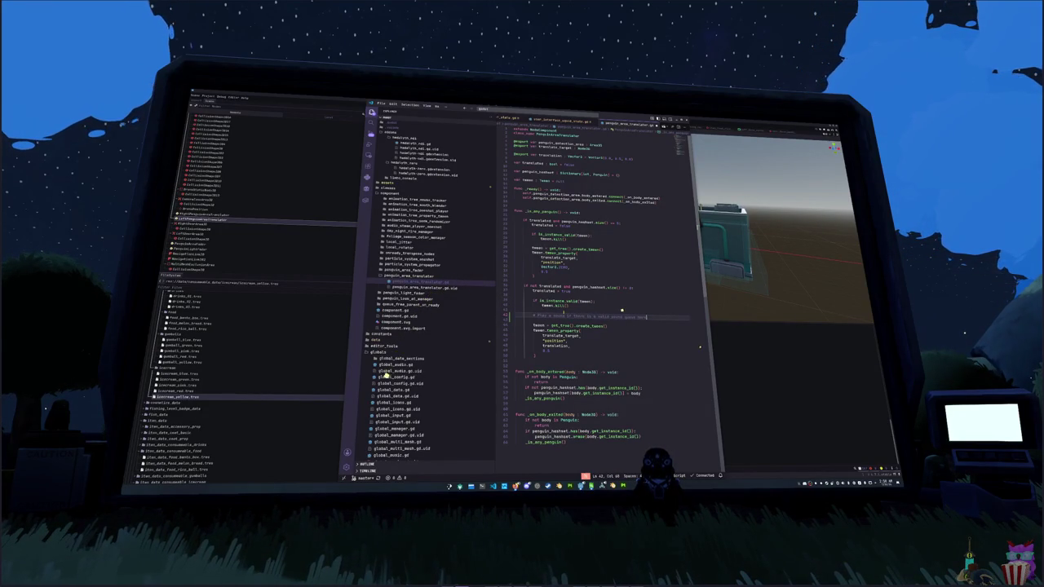
{"action": "type", "text": " between"}
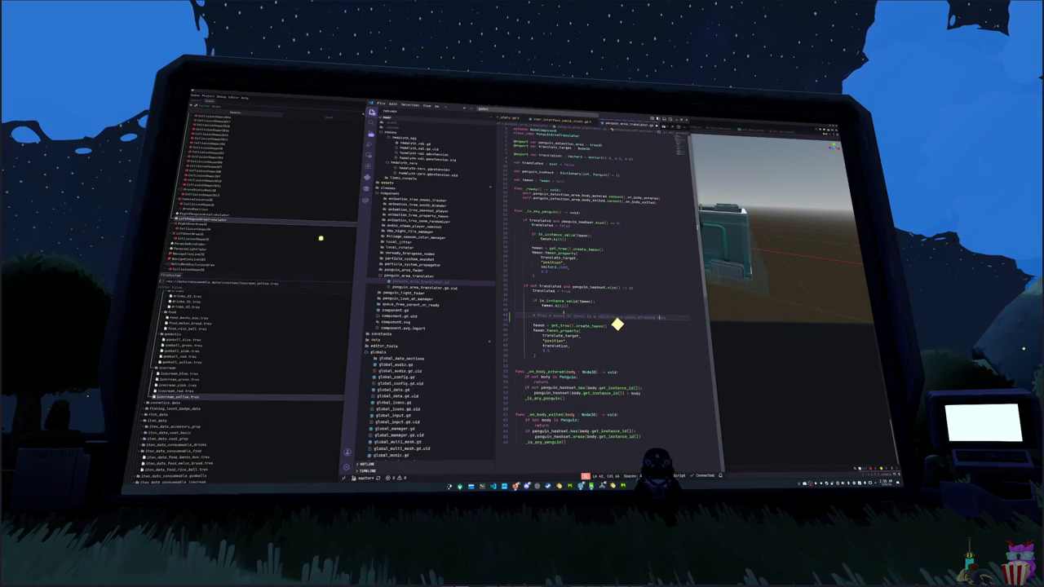
{"action": "left_click", "coordinate": [564, 262]}
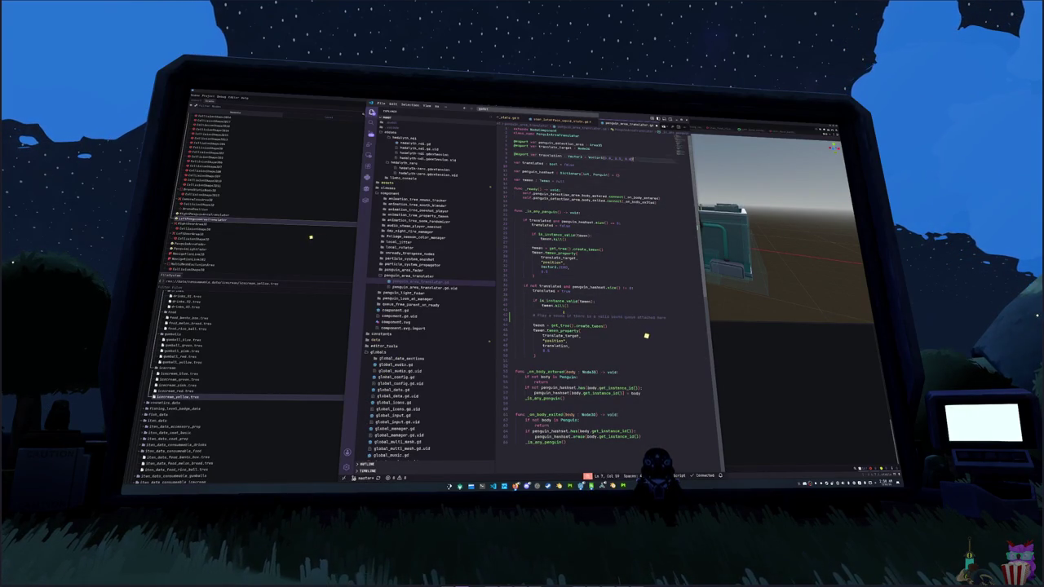
{"action": "key", "text": "Return"}
{"action": "key", "text": "Return"}
Step: Export open_audio and add an is_instance_valid(open_audio) check that calls open_audio.play()
{"action": "type", "text": "export var "}
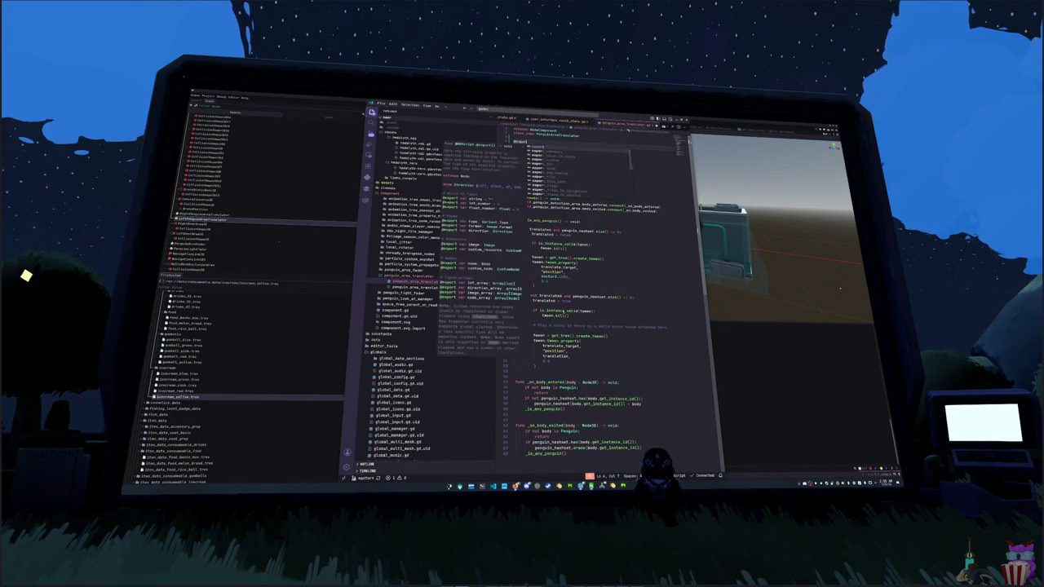
{"action": "type", "text": "open_button_area"}
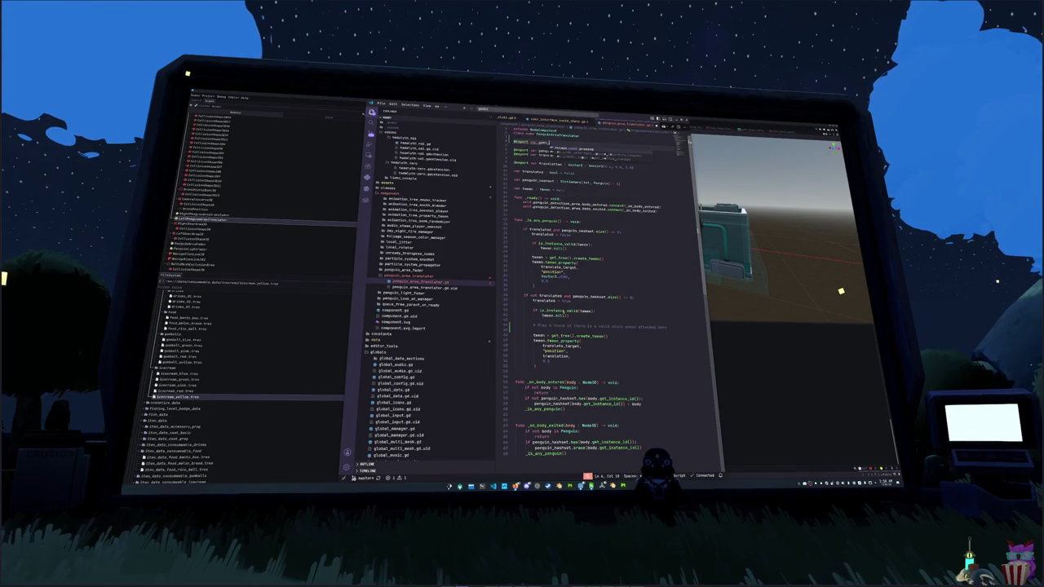
{"action": "type", "text": " : AudioStream"}
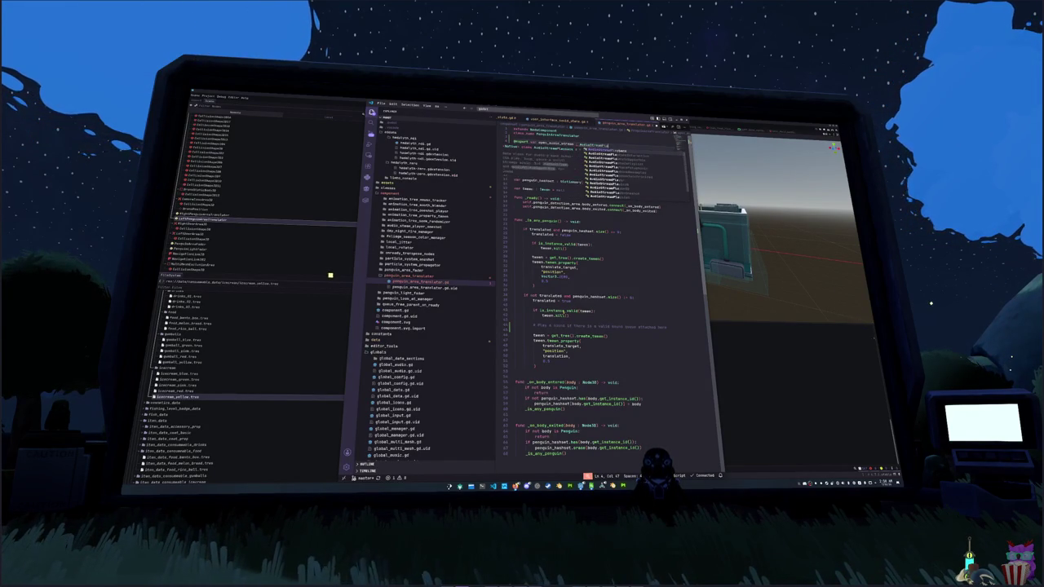
{"action": "key", "text": "Return"}
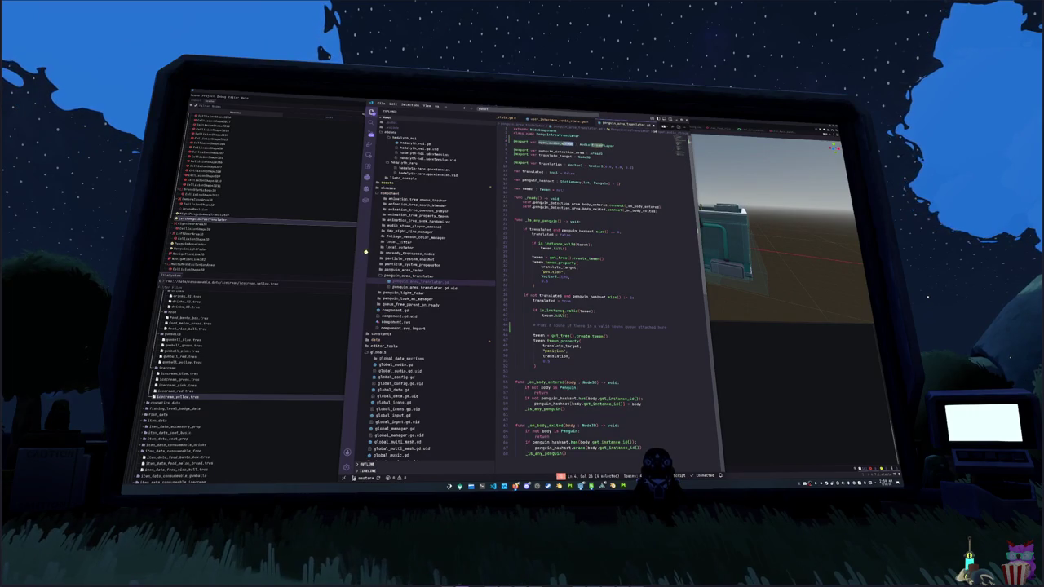
{"action": "key", "text": "Down"}
{"action": "left_click", "coordinate": [562, 300]}
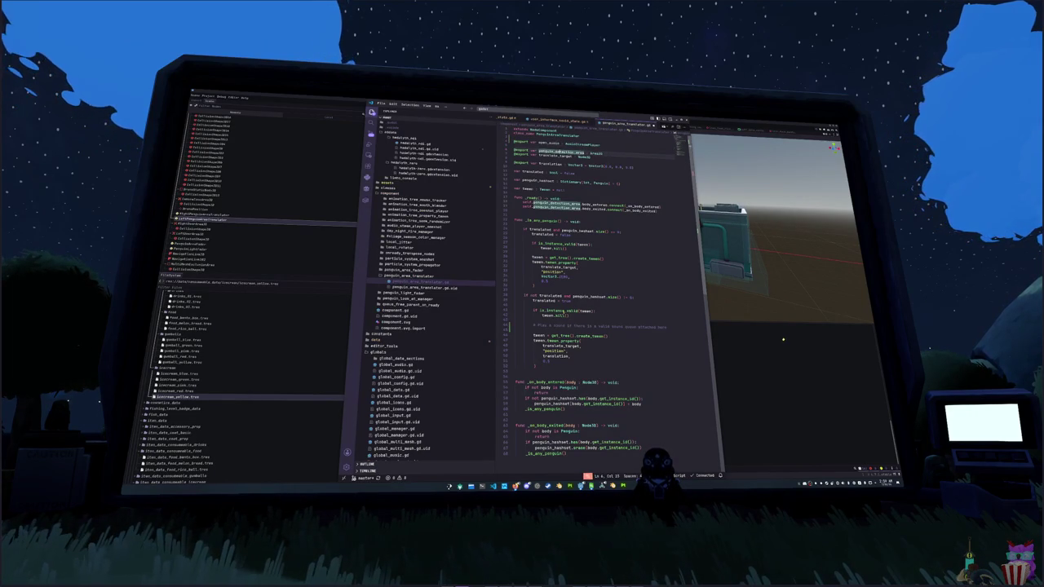
{"action": "key", "text": "Down"}
{"action": "key", "text": "Down"}
{"action": "key", "text": "Down"}
{"action": "key", "text": "End"}
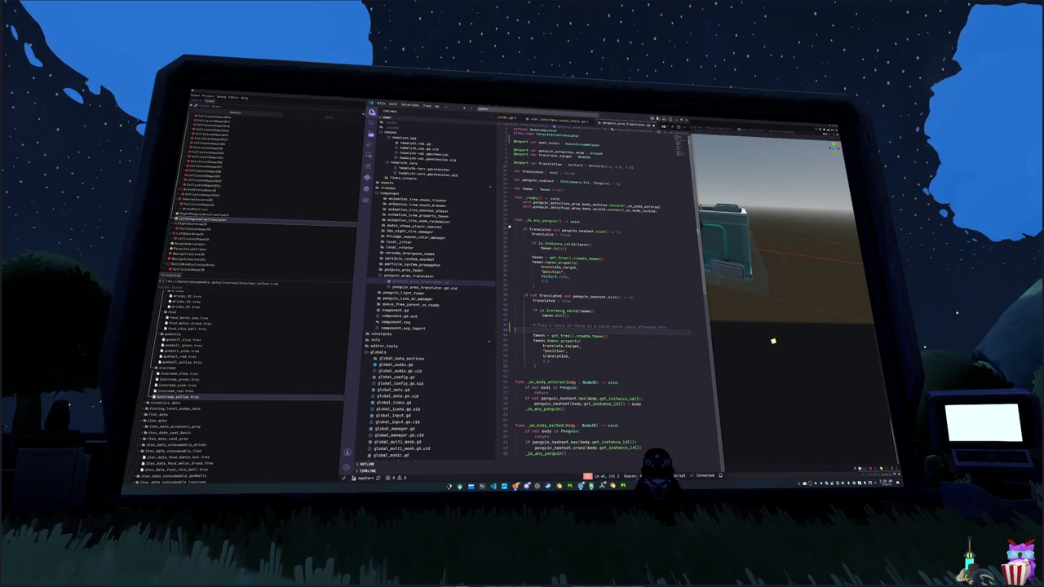
{"action": "key", "text": "Return"}
{"action": "type", "text": "if is_instance_valid("}
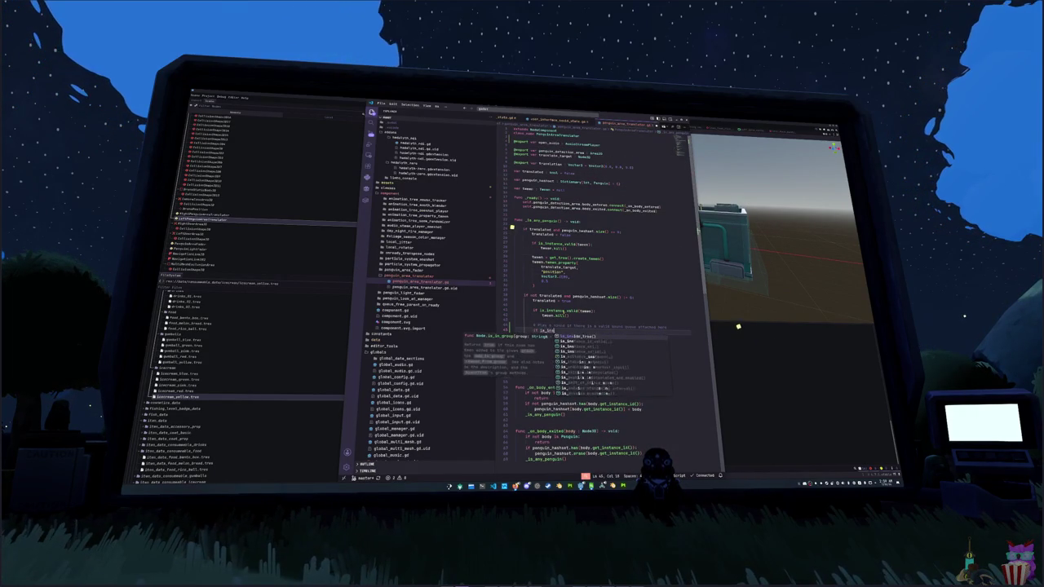
{"action": "type", "text": "open_audio"}
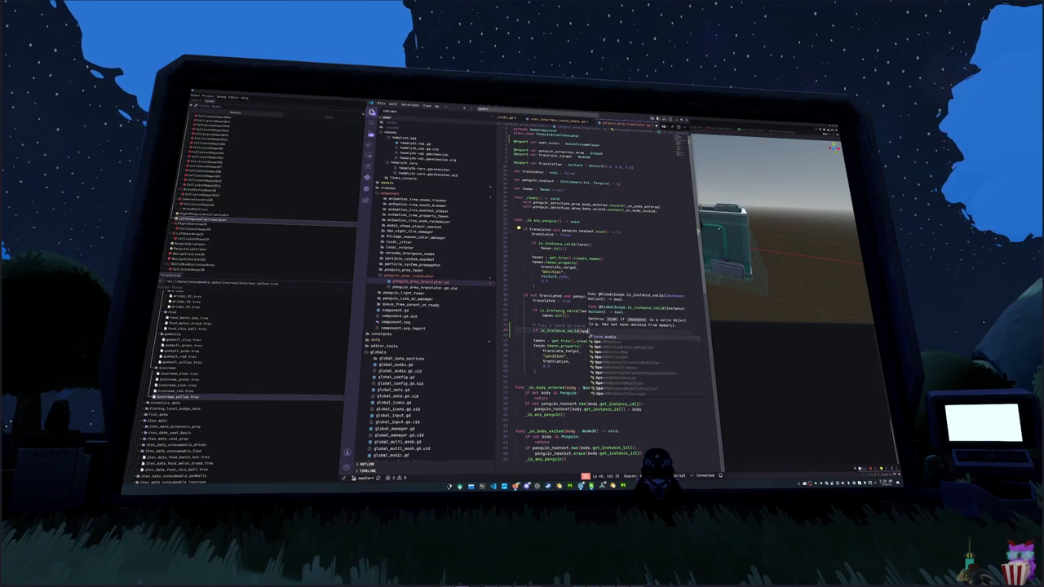
{"action": "type", "text": "):"}
{"action": "key", "text": "Return"}
{"action": "type", "text": "open_audio.play()"}
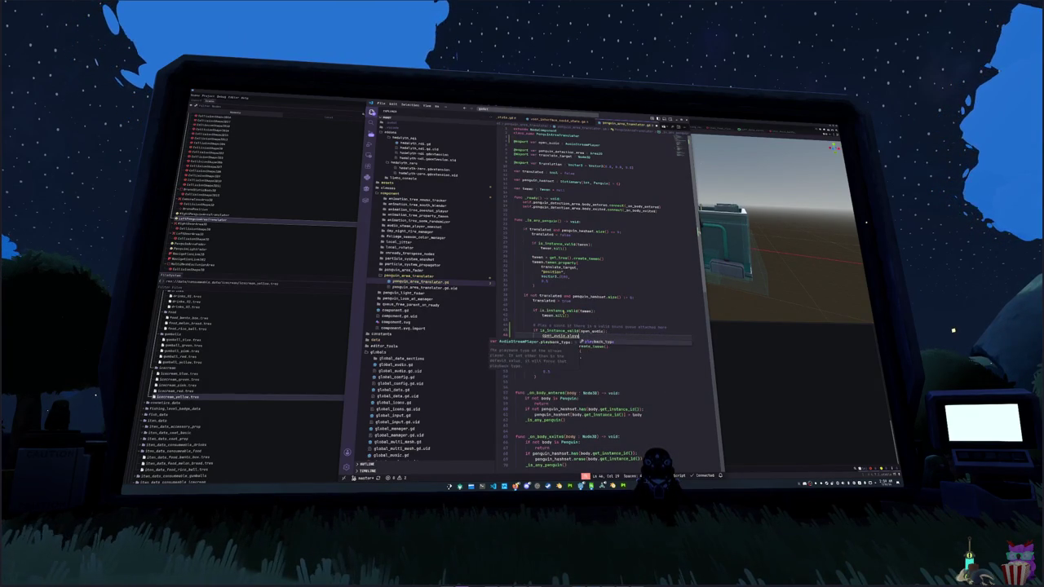
{"action": "key", "text": "Down"}
{"action": "left_click", "coordinate": [538, 143]}
{"action": "key", "text": "End"}
{"action": "key", "text": "Return"}
{"action": "type", "text": "@ex"}
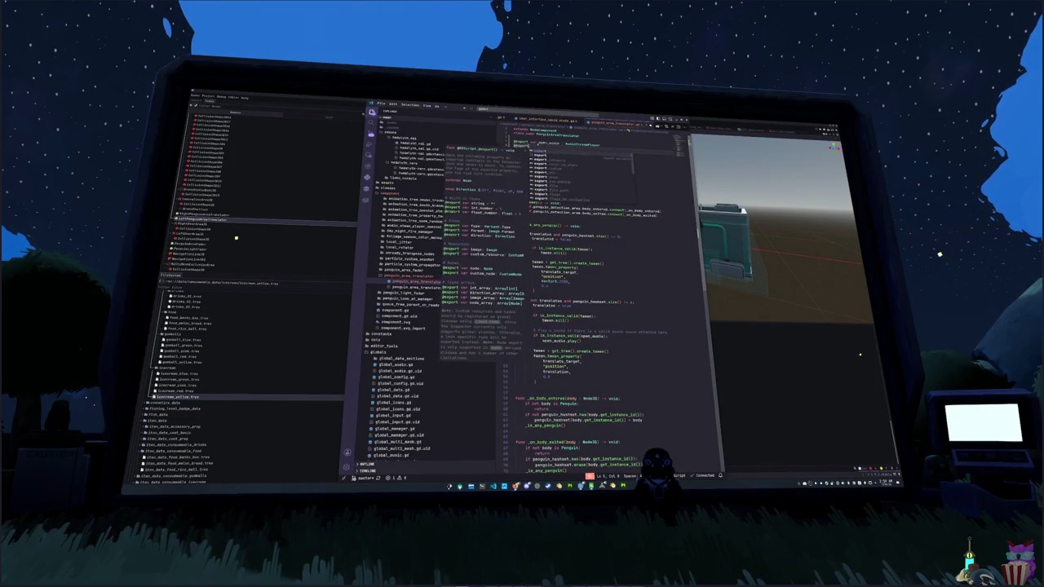
{"action": "key", "text": "Return"}
{"action": "type", "text": "var close_audio"}
{"action": "key", "text": "Escape"}
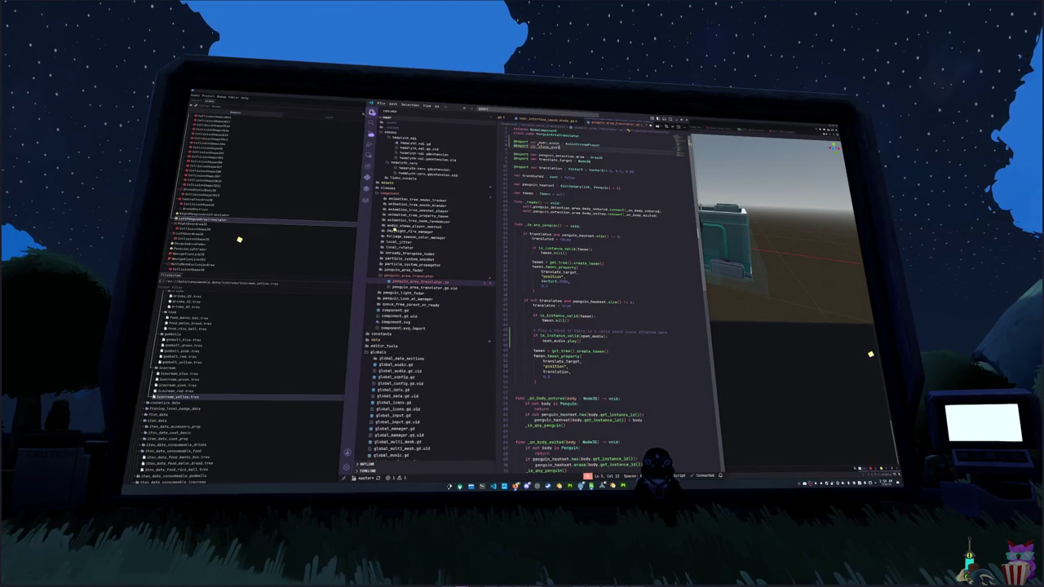
{"action": "type", "text": ": AudioStreamPl"}
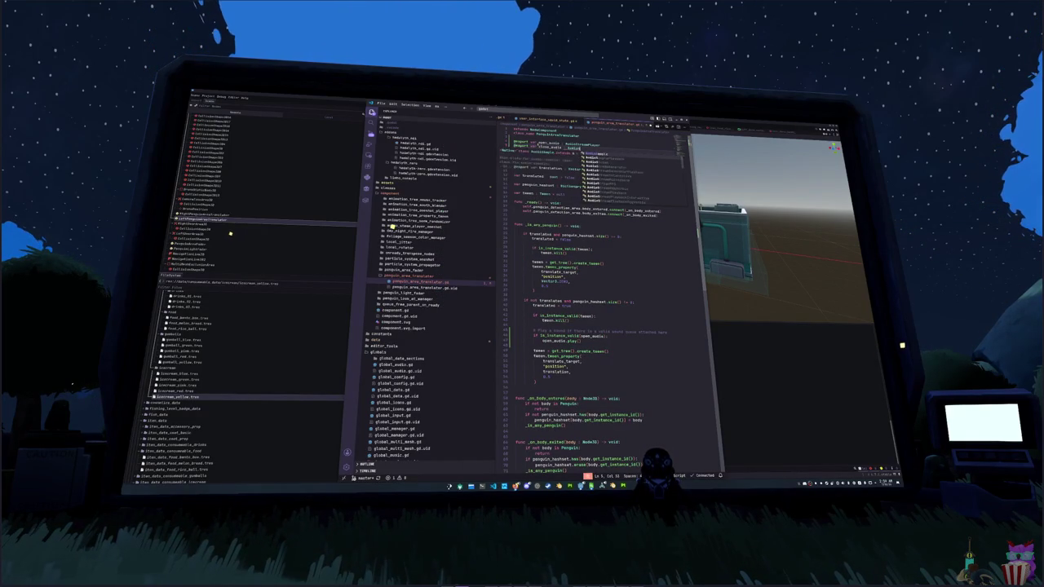
{"action": "key", "text": "Return"}
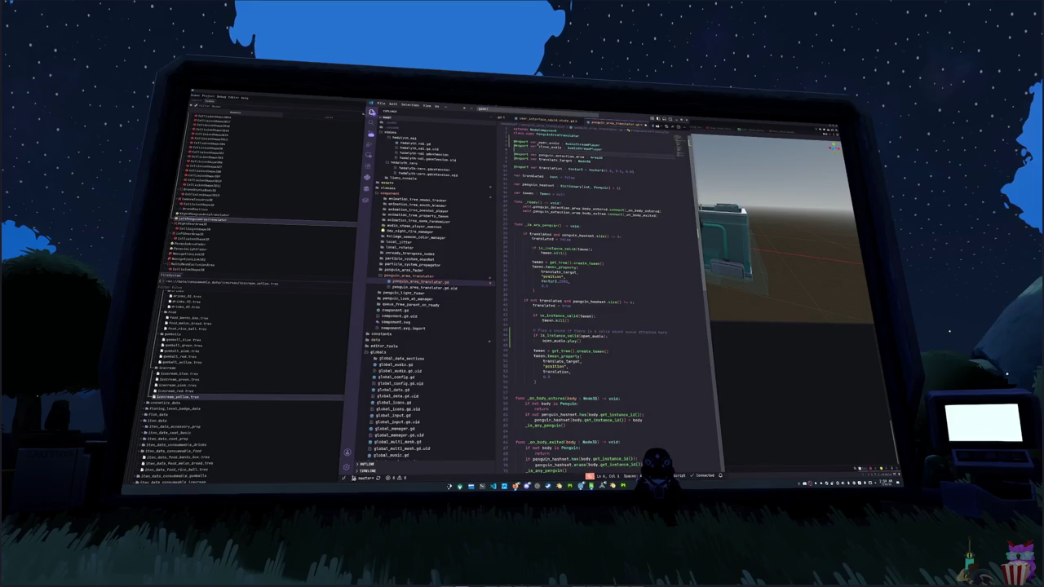
Step: Add an is_instance_valid(close_audio) check calling close_audio.play() above the tween block
{"action": "left_click", "coordinate": [571, 251]}
{"action": "left_click", "coordinate": [563, 273]}
{"action": "left_click", "coordinate": [571, 259]}
{"action": "key", "text": "Return"}
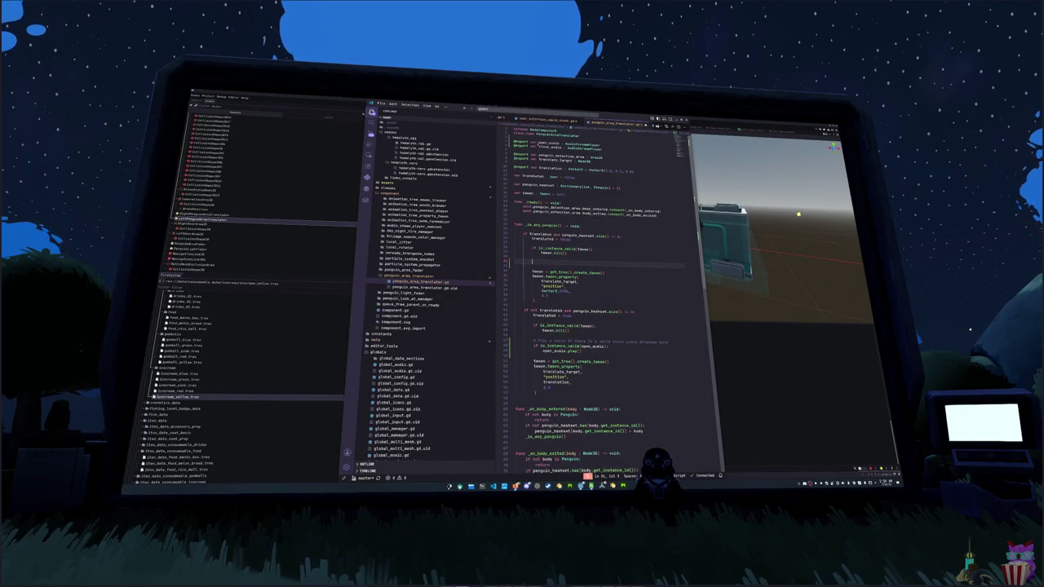
{"action": "type", "text": "if is_instance_valid"}
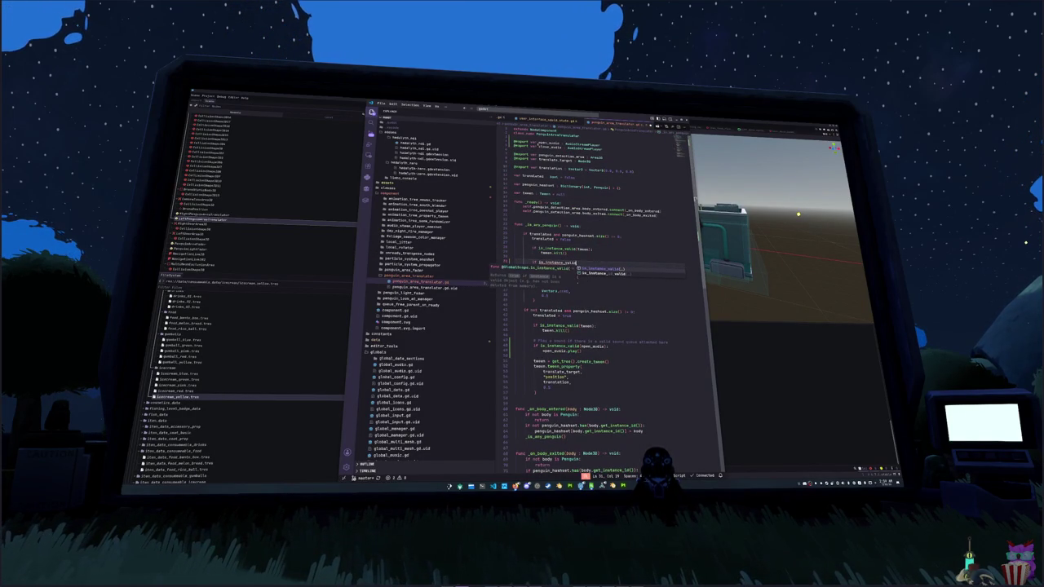
{"action": "key", "text": "Return"}
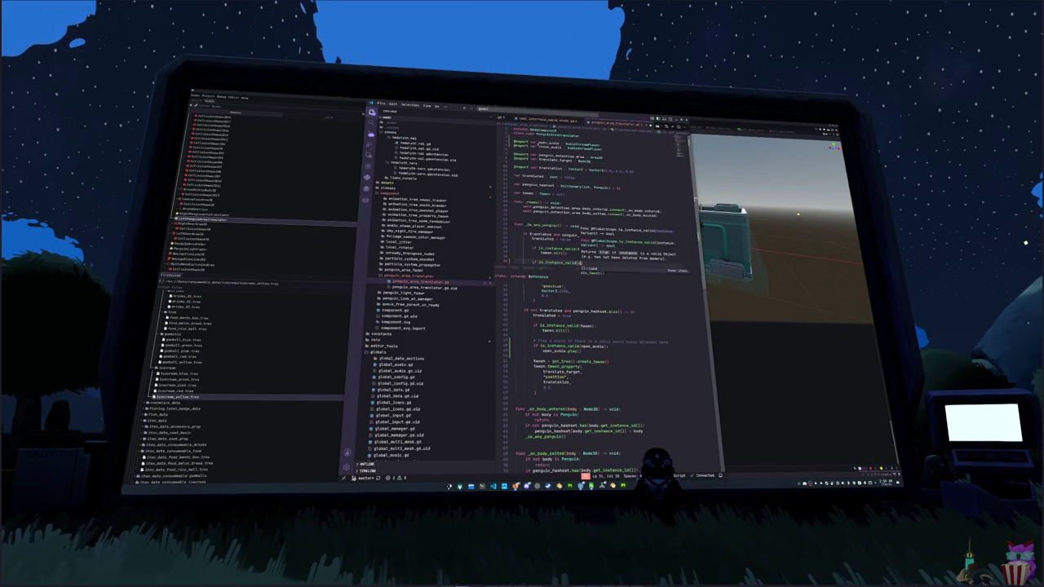
{"action": "type", "text": "close_audio):"}
{"action": "key", "text": "Return"}
{"action": "type", "text": "close_audio.play()"}
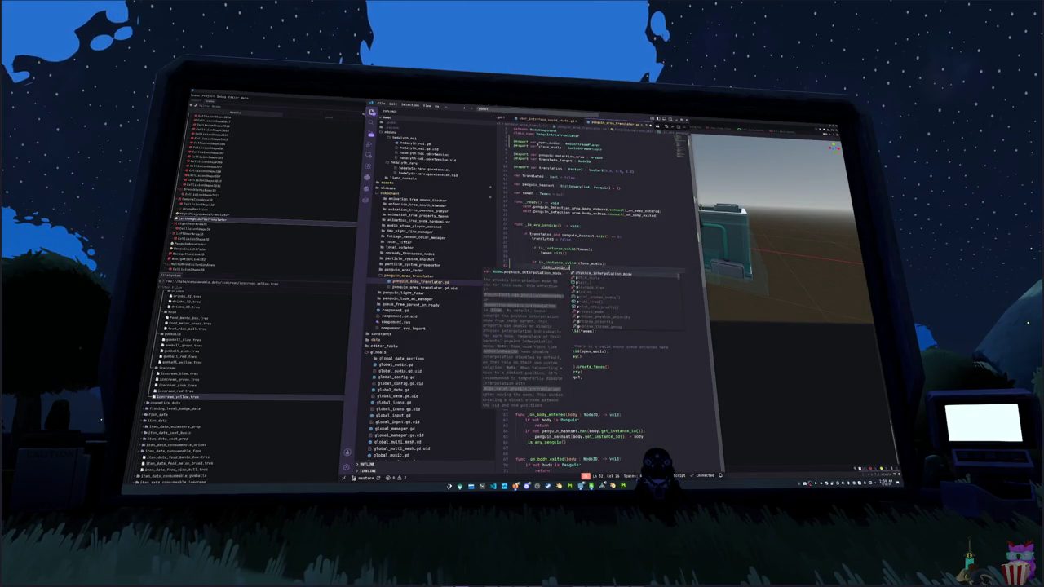
{"action": "key", "text": "Down"}
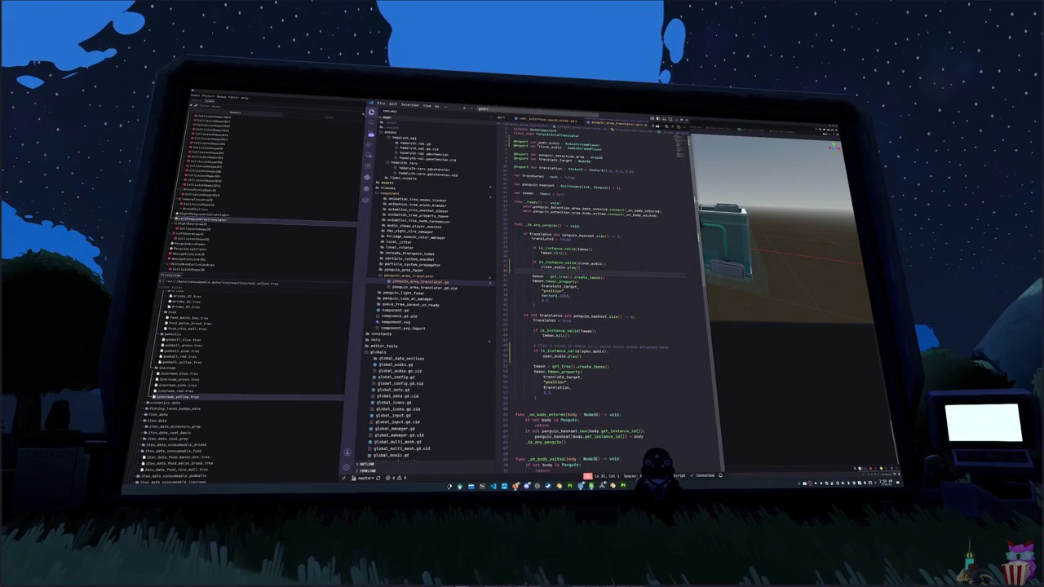
{"action": "key", "text": "alt+Tab"}
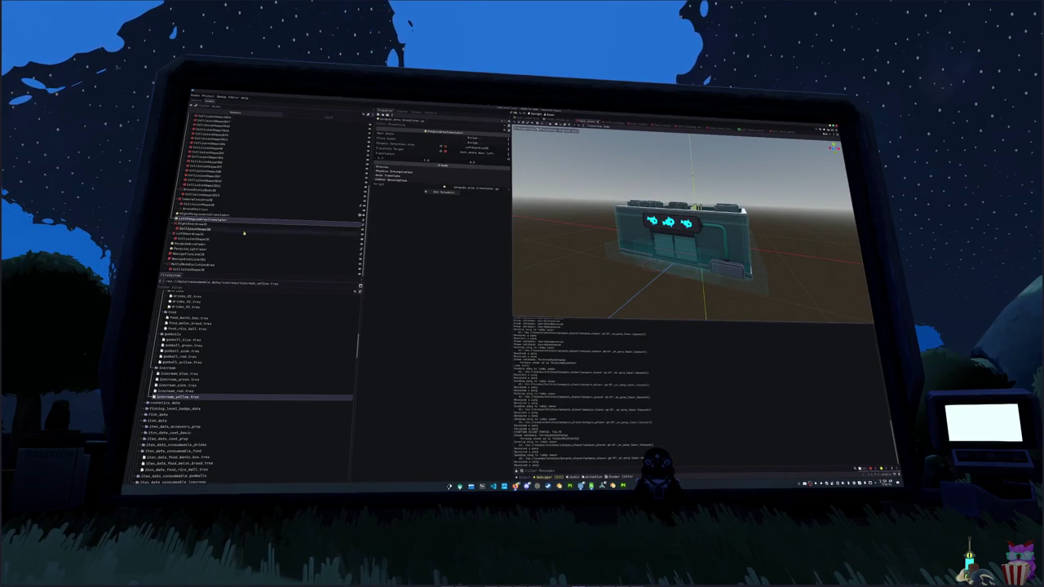
{"action": "left_click", "coordinate": [214, 214]}
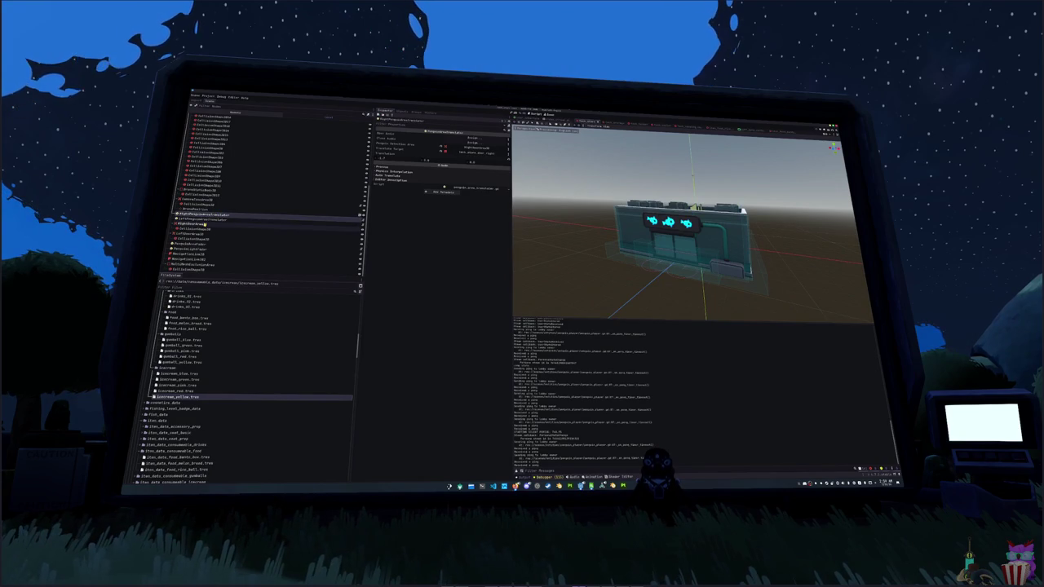
{"action": "left_click", "coordinate": [196, 224]}
{"action": "left_click", "coordinate": [198, 230]}
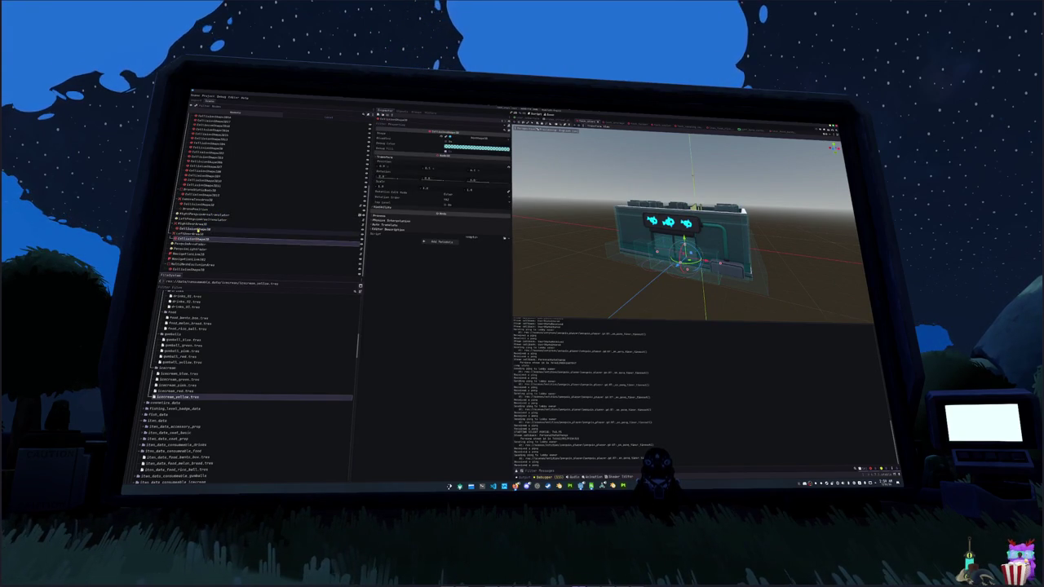
{"action": "left_click", "coordinate": [199, 236]}
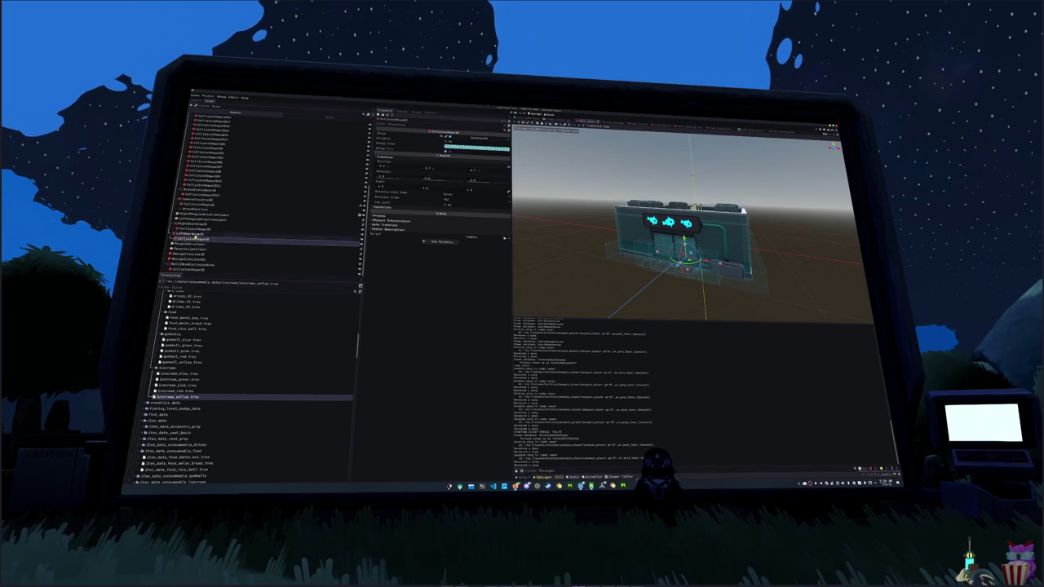
{"action": "left_click", "coordinate": [196, 219]}
{"action": "left_click_drag", "start_coordinate": [555, 236], "coordinate": [562, 275]}
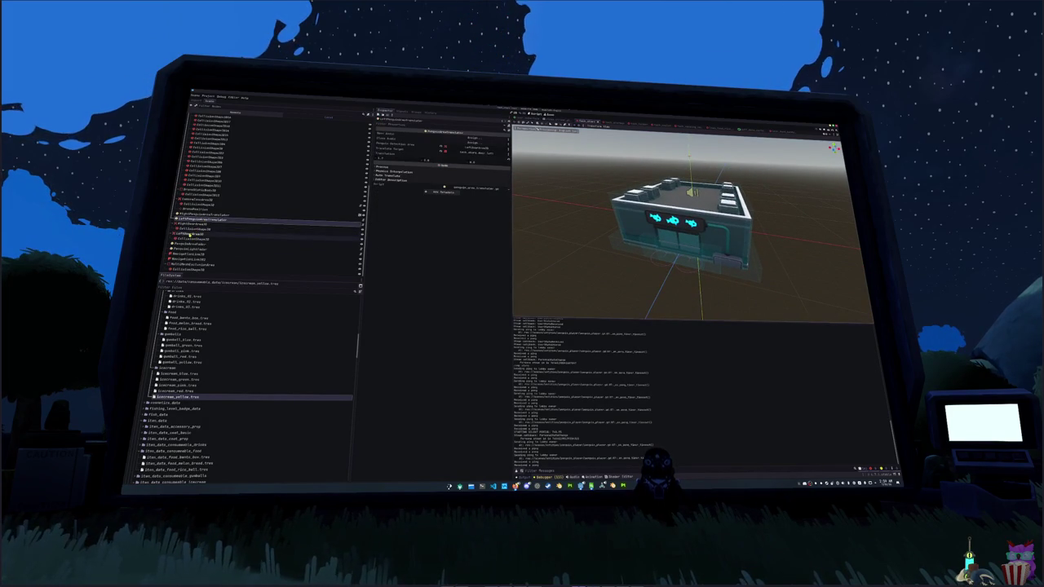
{"action": "left_click", "coordinate": [189, 236]}
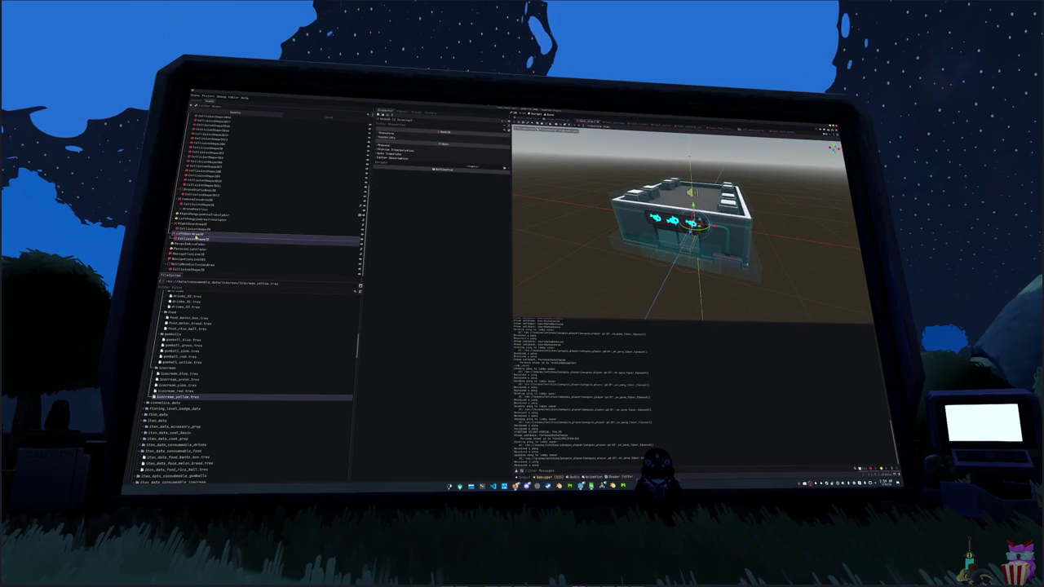
{"action": "left_click", "coordinate": [196, 239]}
{"action": "left_click", "coordinate": [201, 237]}
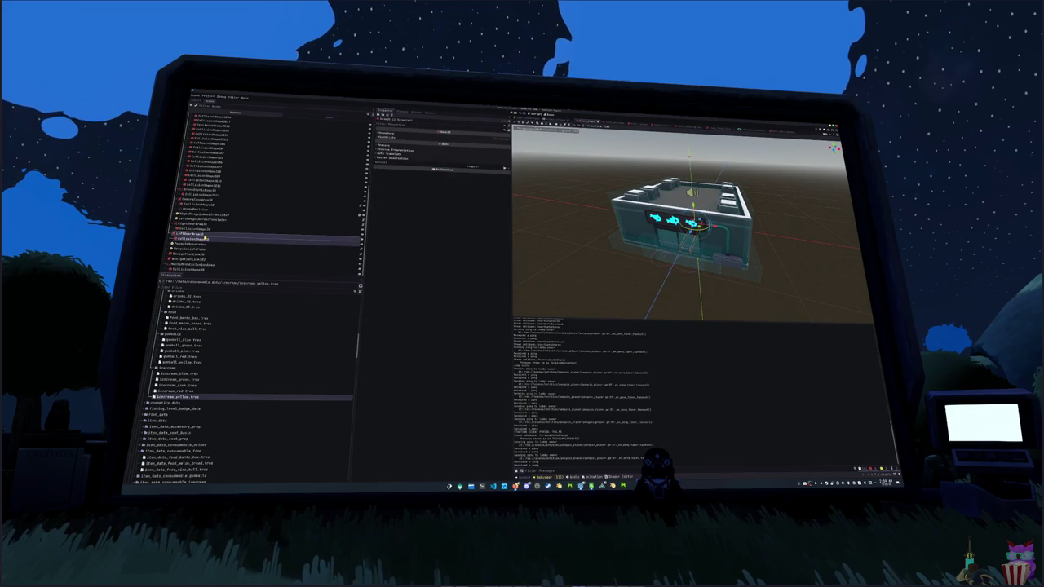
{"action": "left_click", "coordinate": [203, 239]}
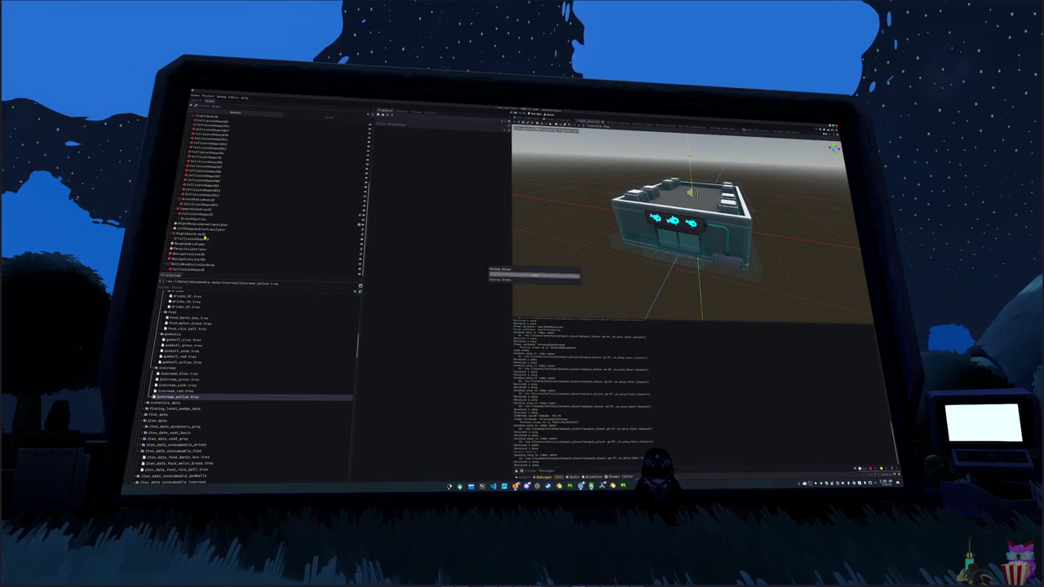
{"action": "key", "text": "f"}
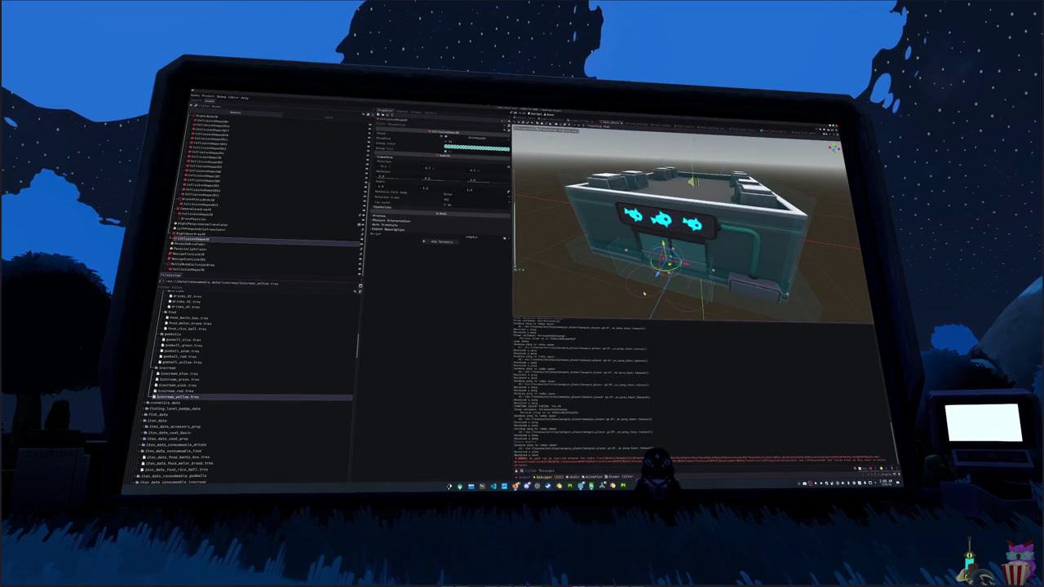
{"action": "key", "text": "KP_7"}
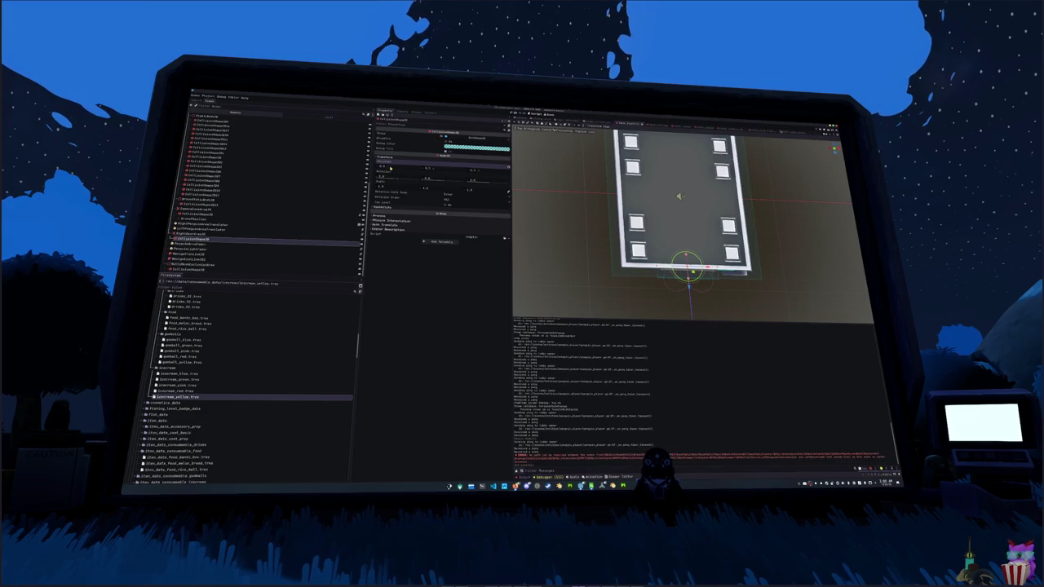
{"action": "scroll", "coordinate": [630, 305], "scroll_direction": "up", "scroll_amount": 3}
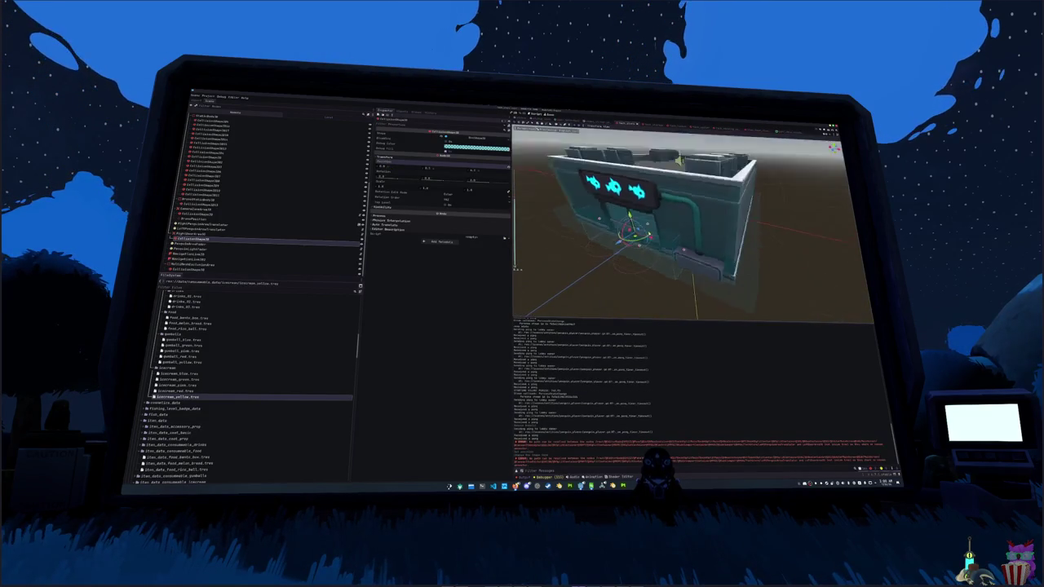
{"action": "scroll", "coordinate": [664, 235], "scroll_direction": "up", "scroll_amount": 3}
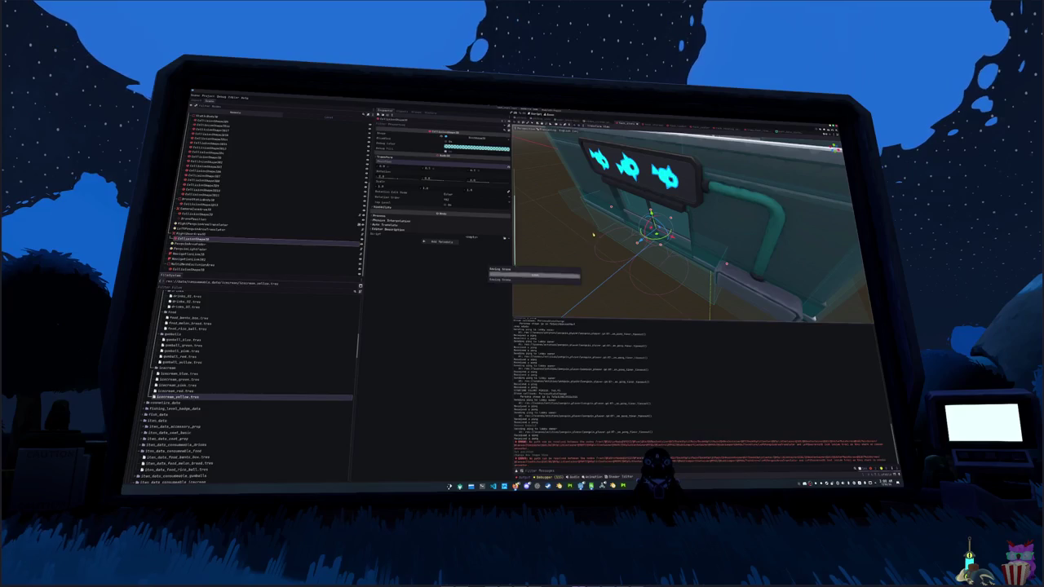
{"action": "left_click", "coordinate": [234, 234]}
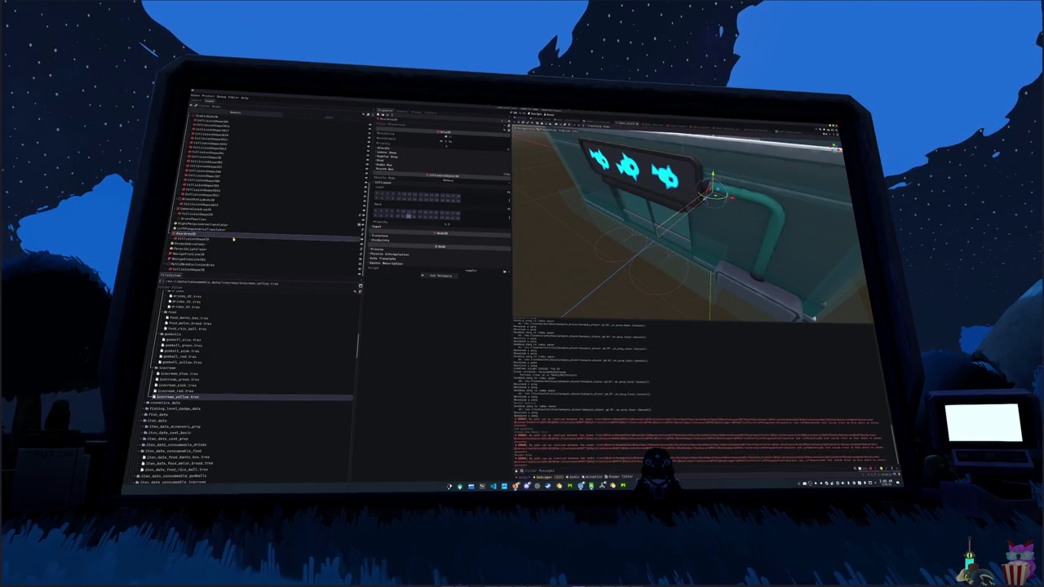
{"action": "left_click", "coordinate": [227, 230]}
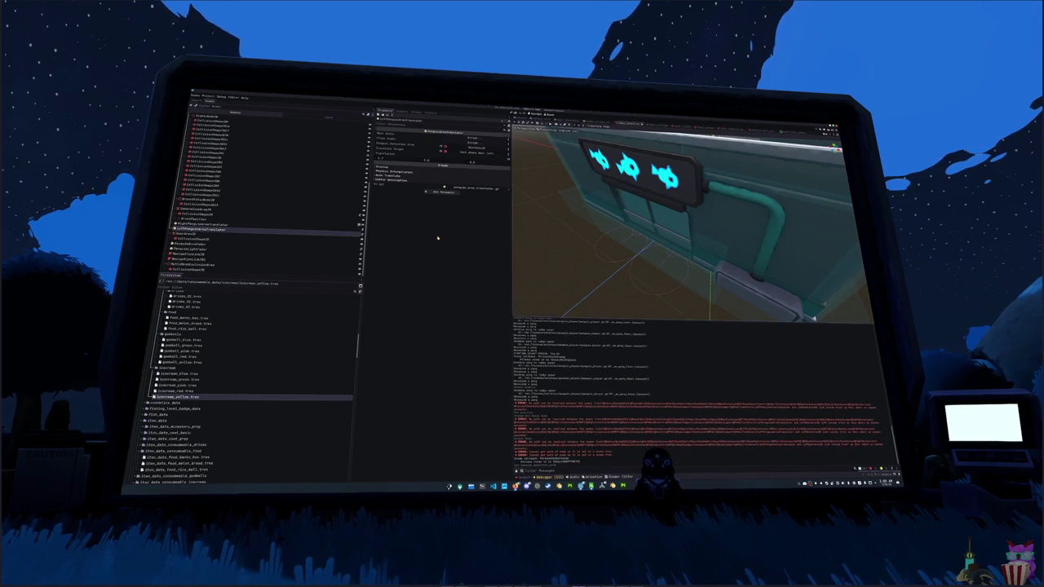
Step: Add an AudioStreamPlayer3D child, move it up the tree, and give its Stream a new randomizer resource
{"action": "left_click", "coordinate": [199, 235]}
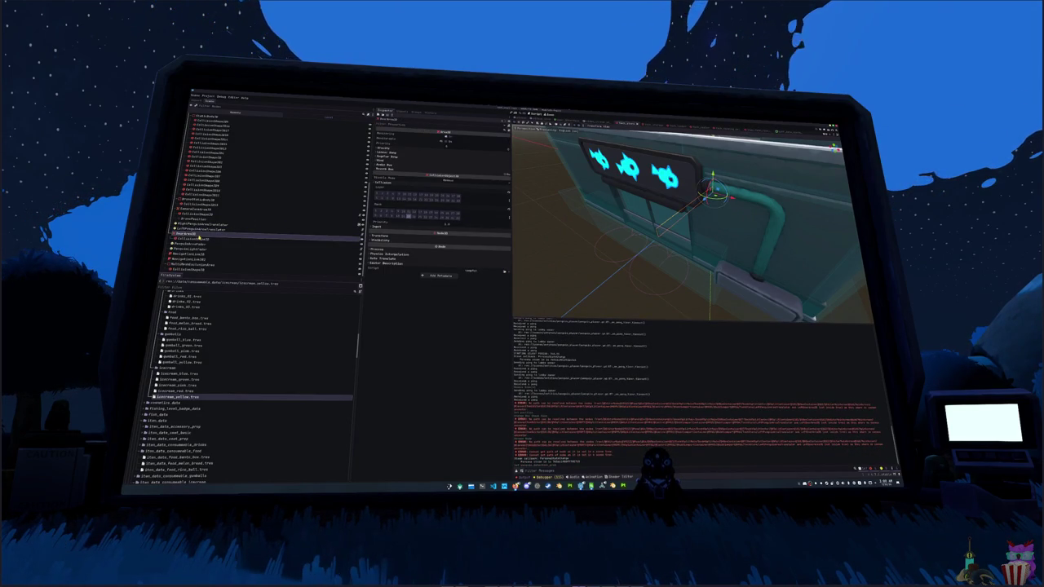
{"action": "right_click", "coordinate": [204, 240]}
{"action": "left_click", "coordinate": [218, 244]}
{"action": "type", "text": "audio"}
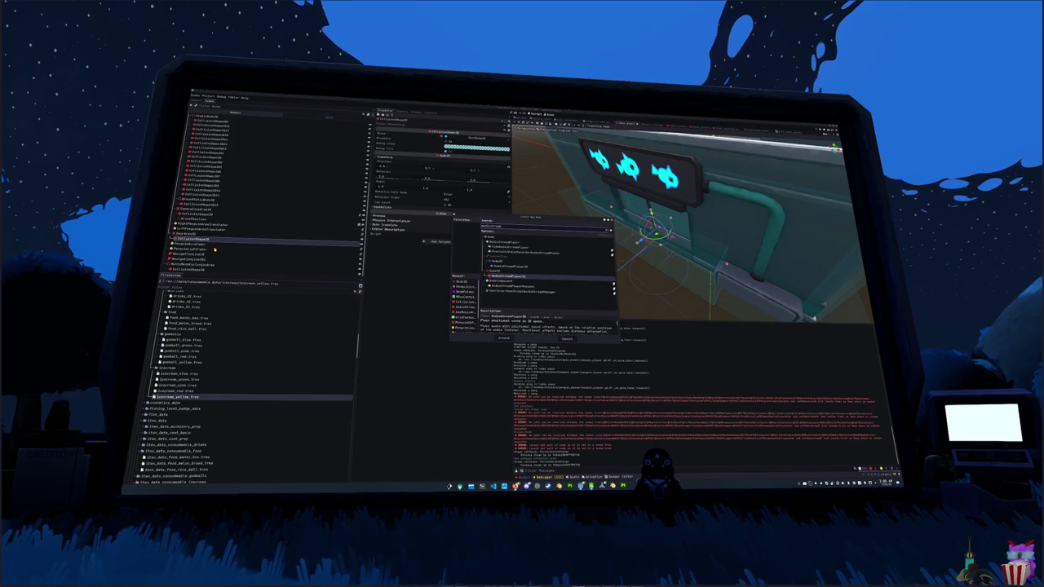
{"action": "key", "text": "Return"}
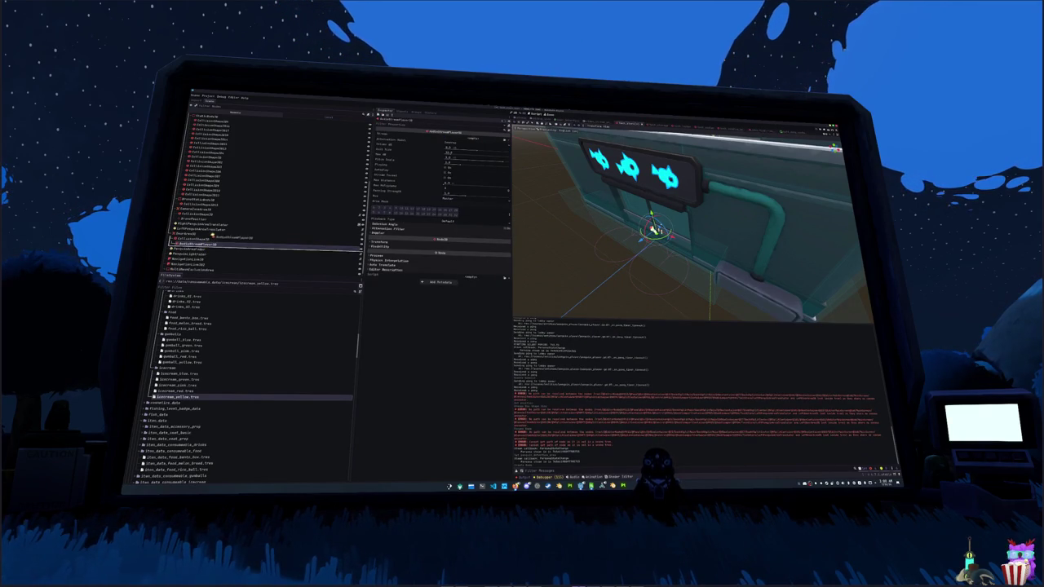
{"action": "left_click_drag", "start_coordinate": [214, 244], "coordinate": [219, 233]}
{"action": "left_click", "coordinate": [485, 139]}
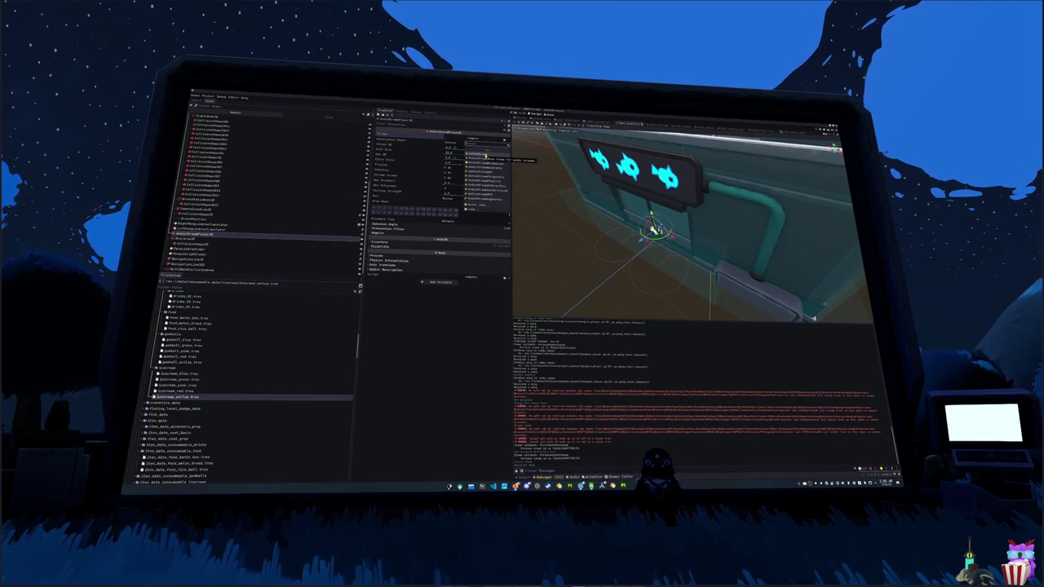
{"action": "left_click", "coordinate": [487, 176]}
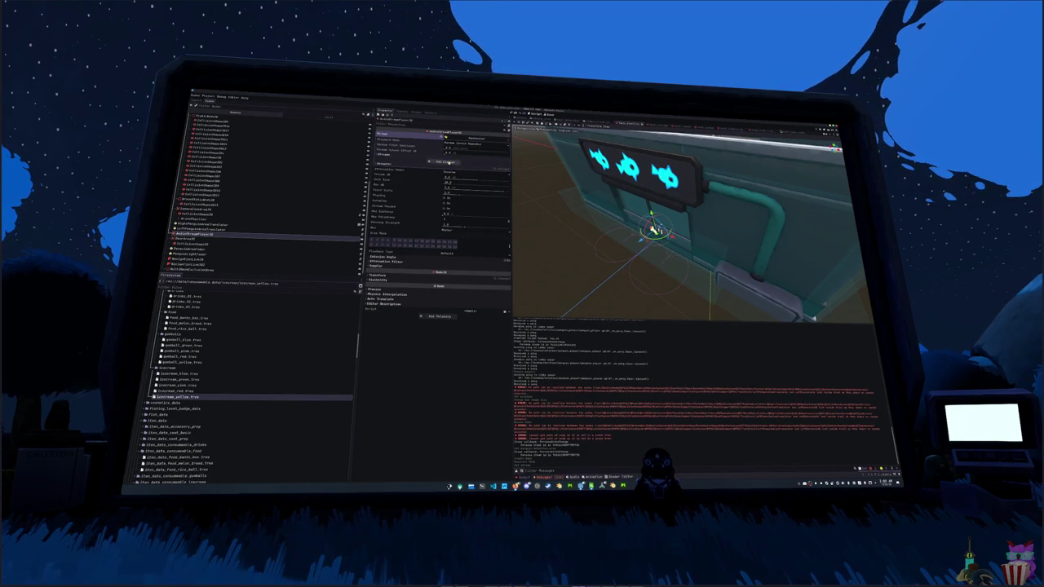
{"action": "left_click", "coordinate": [486, 139]}
{"action": "left_click", "coordinate": [487, 163]}
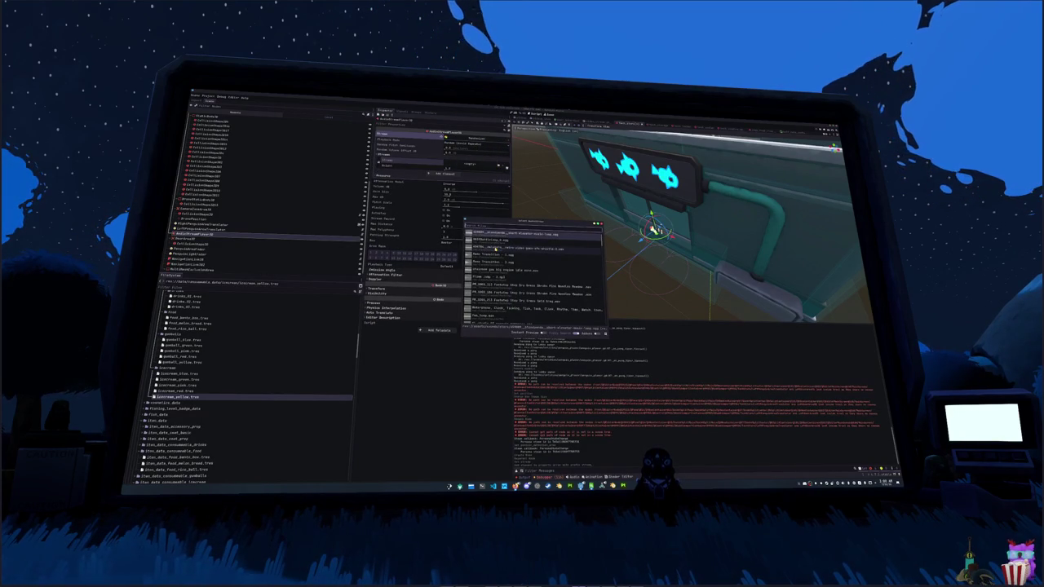
{"action": "key", "text": "Escape"}
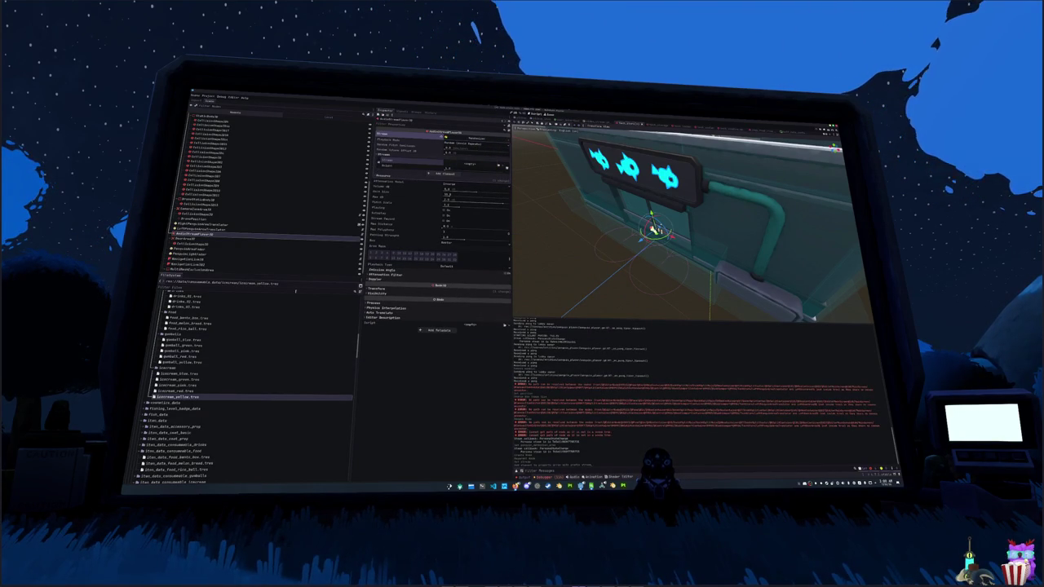
{"action": "left_click", "coordinate": [492, 486]}
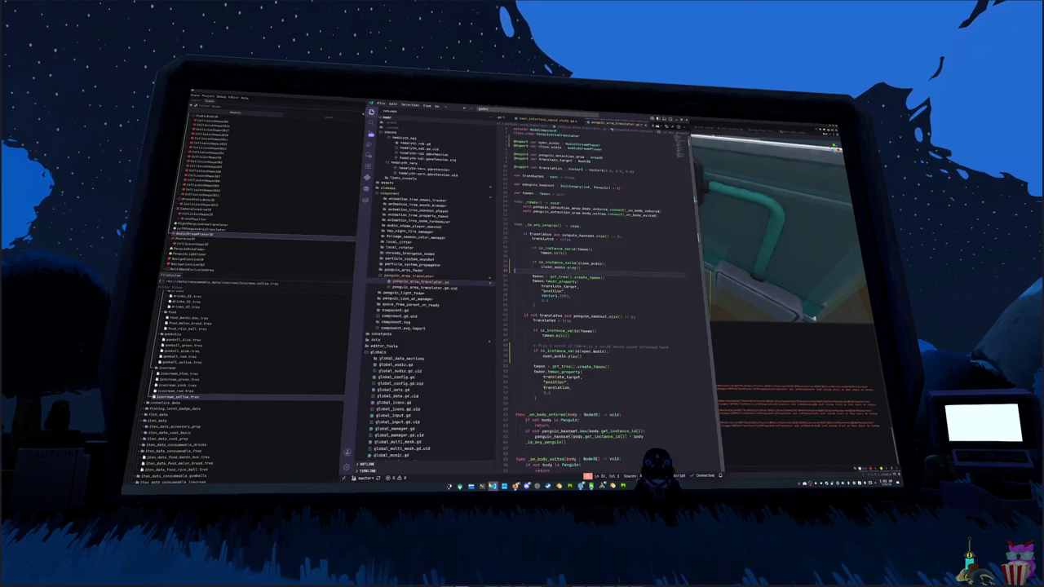
{"action": "left_click", "coordinate": [493, 486]}
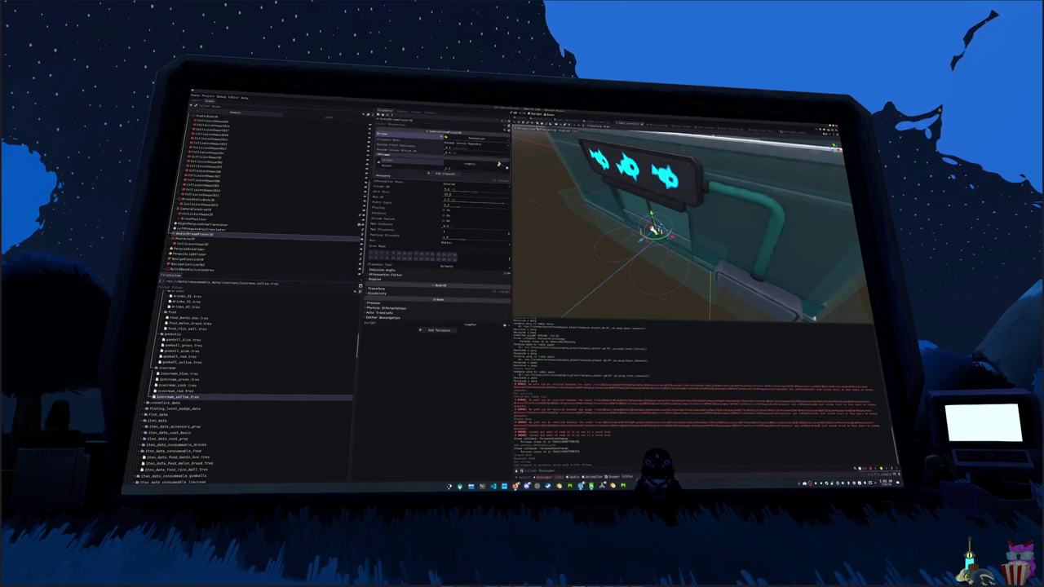
{"action": "left_click", "coordinate": [498, 164]}
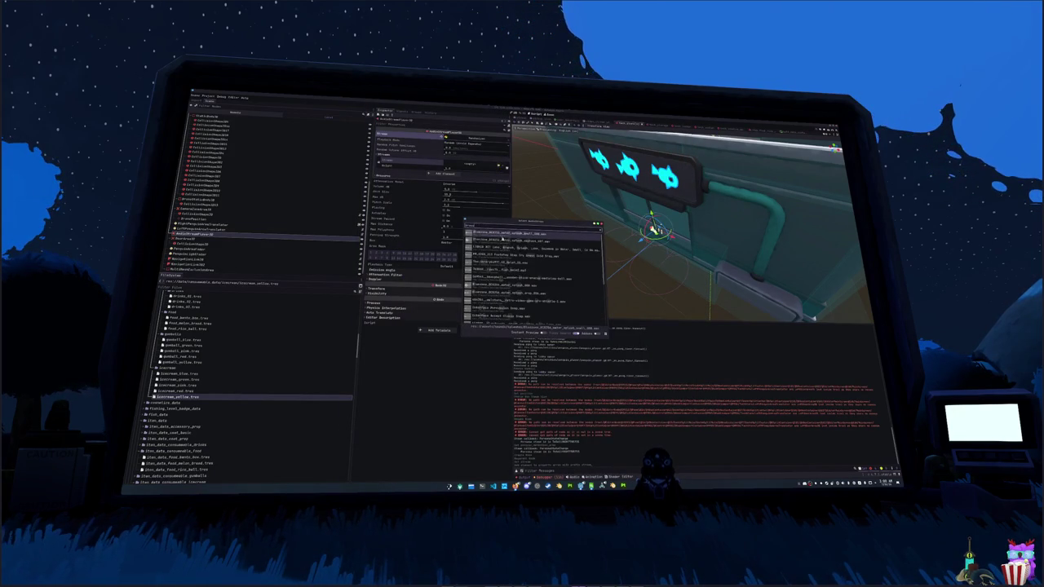
{"action": "type", "text": "brass"}
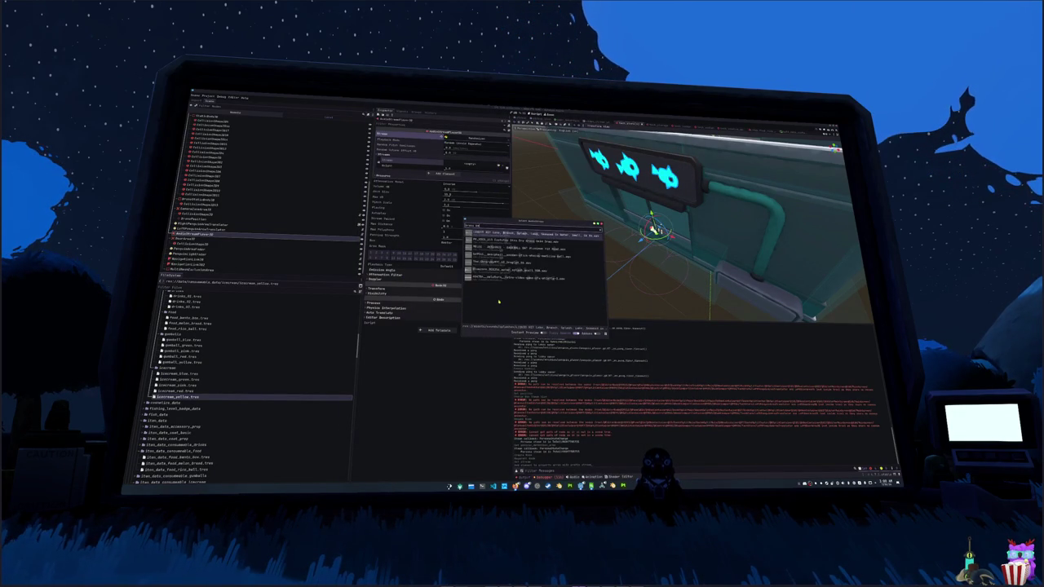
{"action": "type", "text": "synth"}
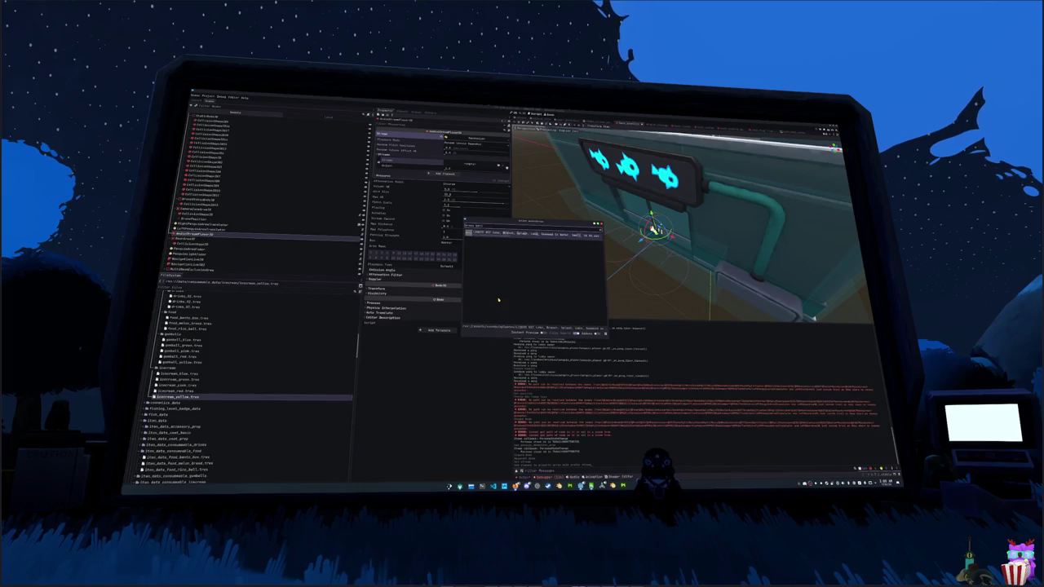
{"action": "key", "text": "Return"}
{"action": "scroll", "coordinate": [210, 405], "scroll_direction": "up", "scroll_amount": 3}
{"action": "scroll", "coordinate": [210, 406], "scroll_direction": "up", "scroll_amount": 5}
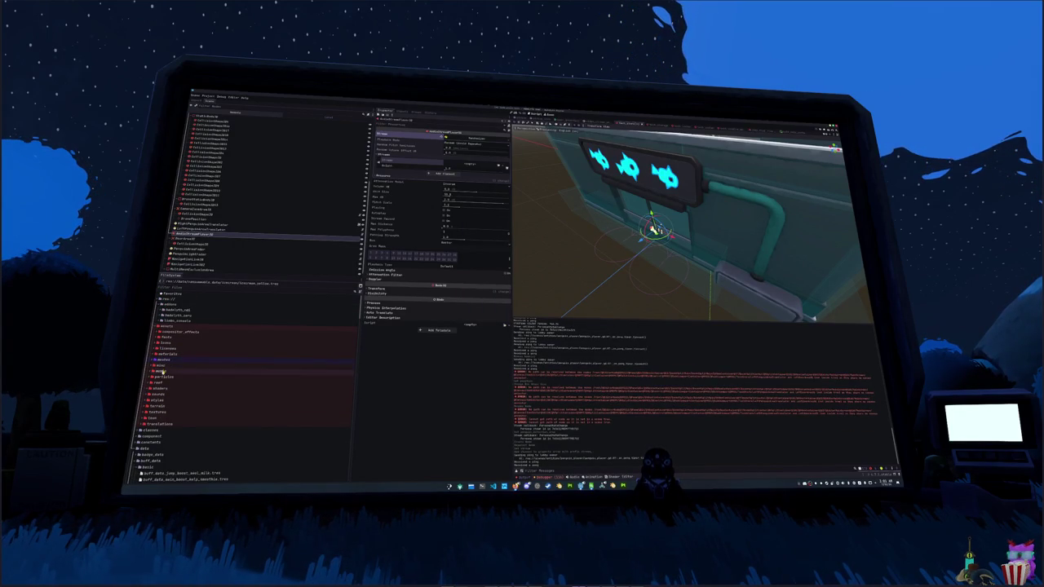
Step: Expand the sounds folders in FileSystem and select the 531211 crossroads .wav to preview its details
{"action": "double_click", "coordinate": [163, 395]}
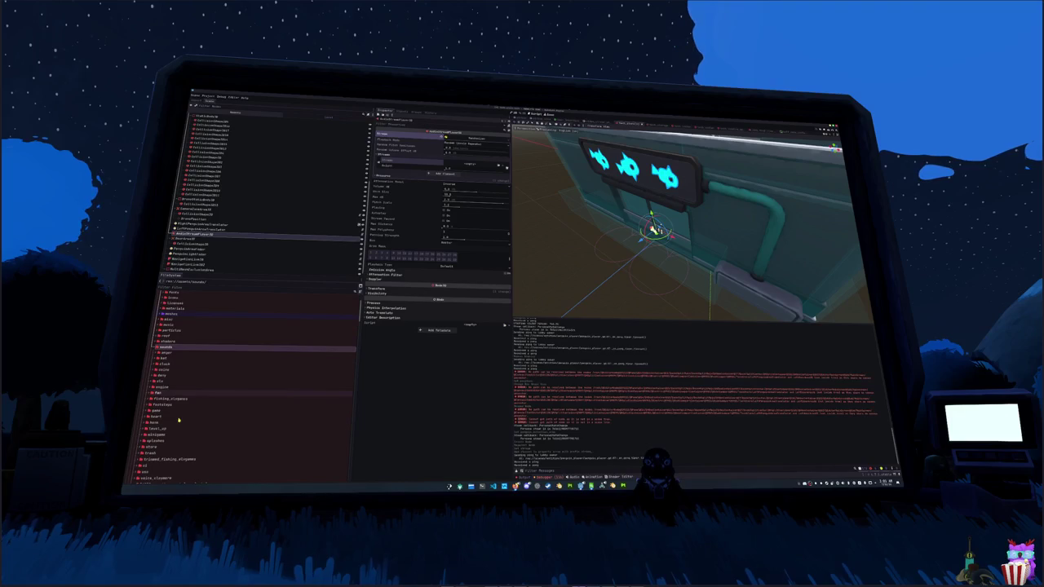
{"action": "scroll", "coordinate": [180, 404], "scroll_direction": "down", "scroll_amount": 3}
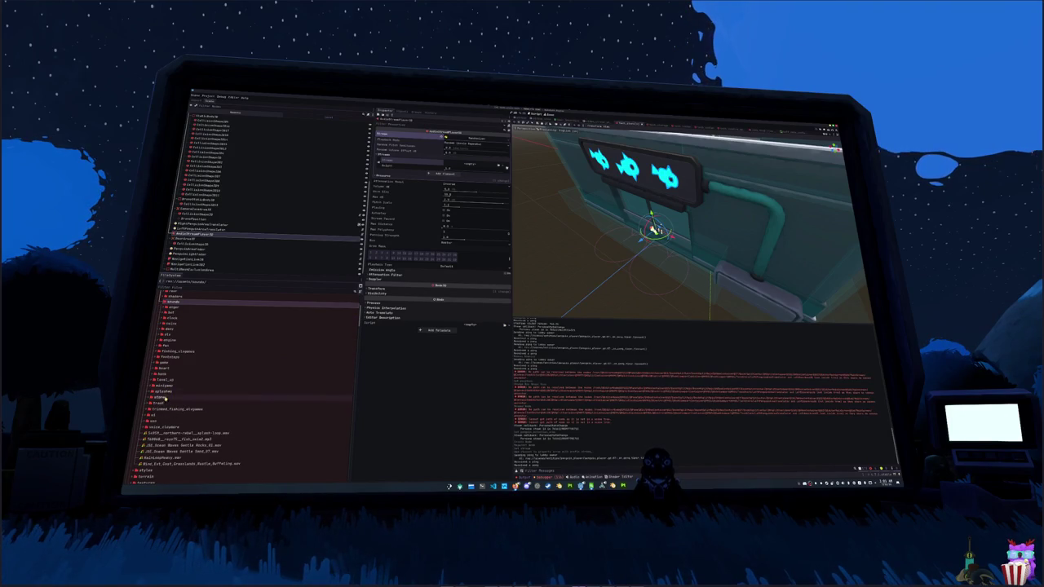
{"action": "double_click", "coordinate": [162, 402]}
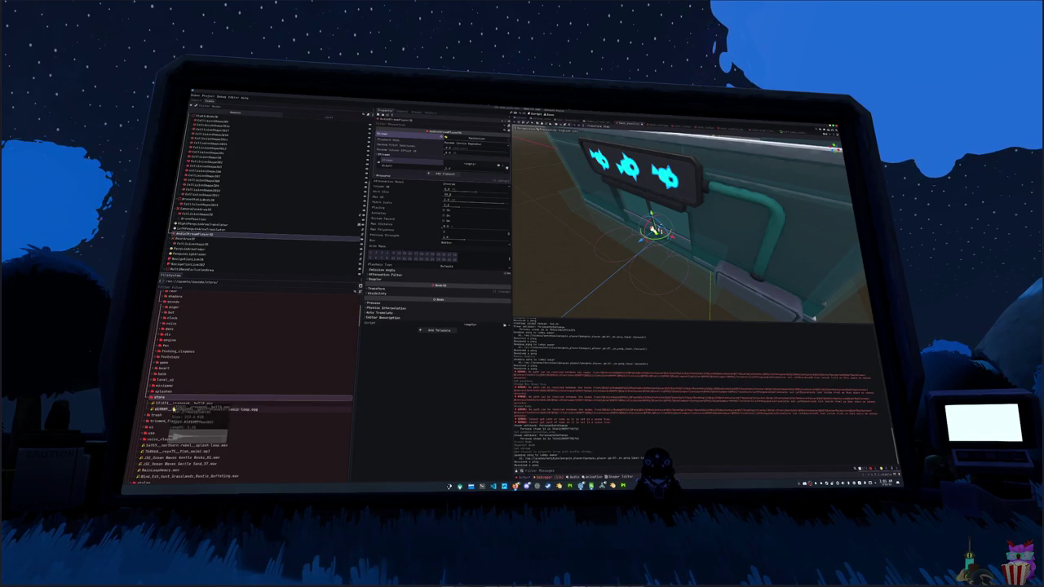
{"action": "left_click", "coordinate": [174, 409]}
{"action": "left_click", "coordinate": [184, 404]}
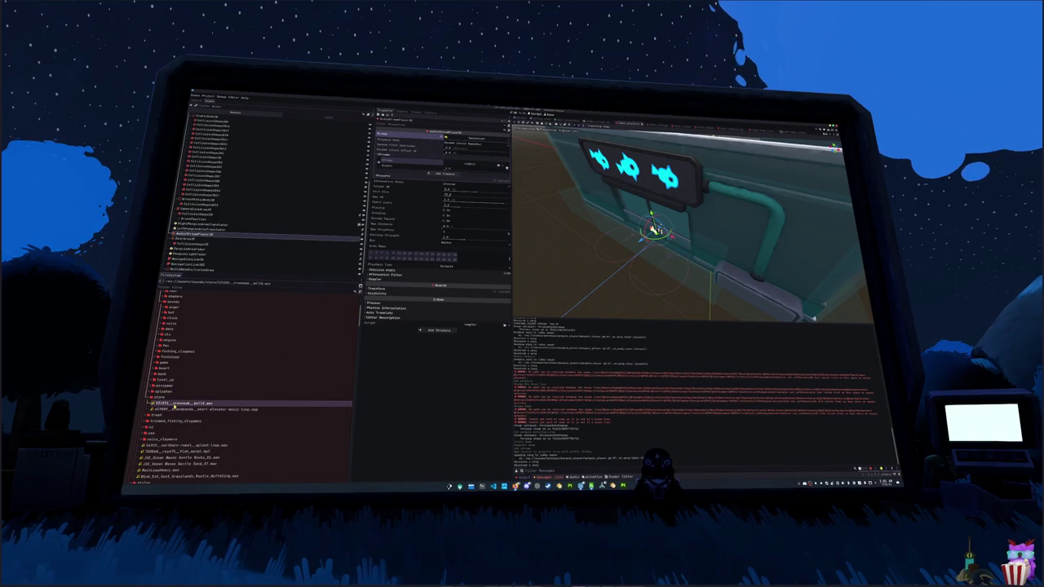
{"action": "mouse_move", "coordinate": [172, 405]}
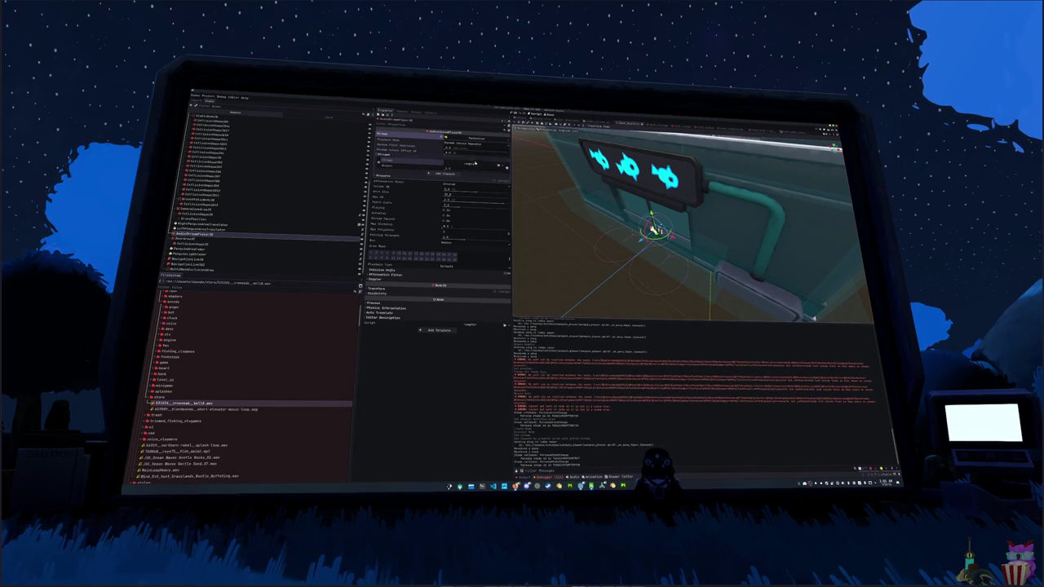
{"action": "left_click", "coordinate": [498, 166]}
Step: Drag the 531211 crossroads .wav onto the AudioStreamPlayer3D's Stream property
{"action": "left_click", "coordinate": [256, 375]}
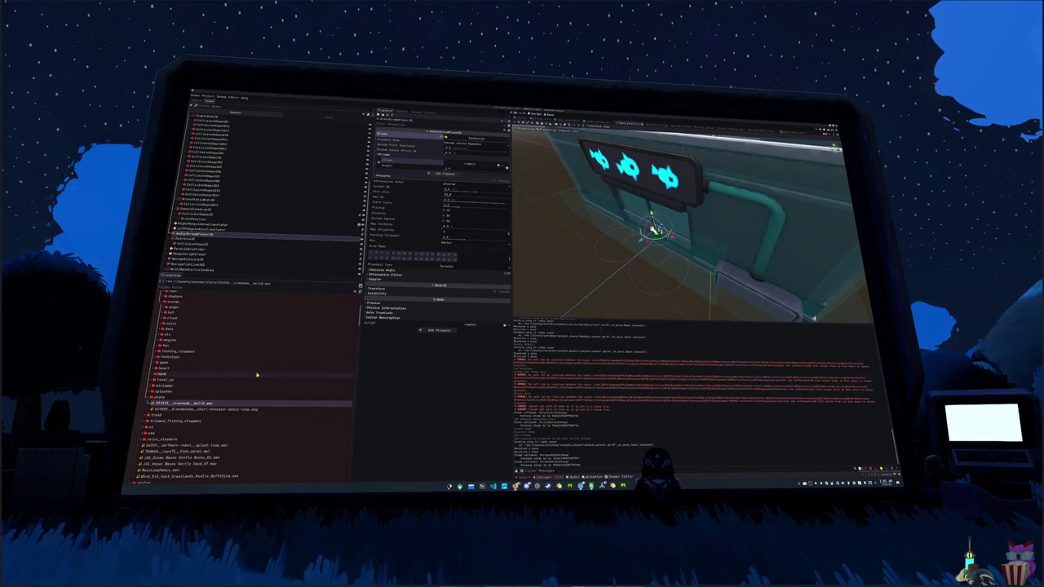
{"action": "left_click_drag", "start_coordinate": [184, 402], "coordinate": [442, 213]}
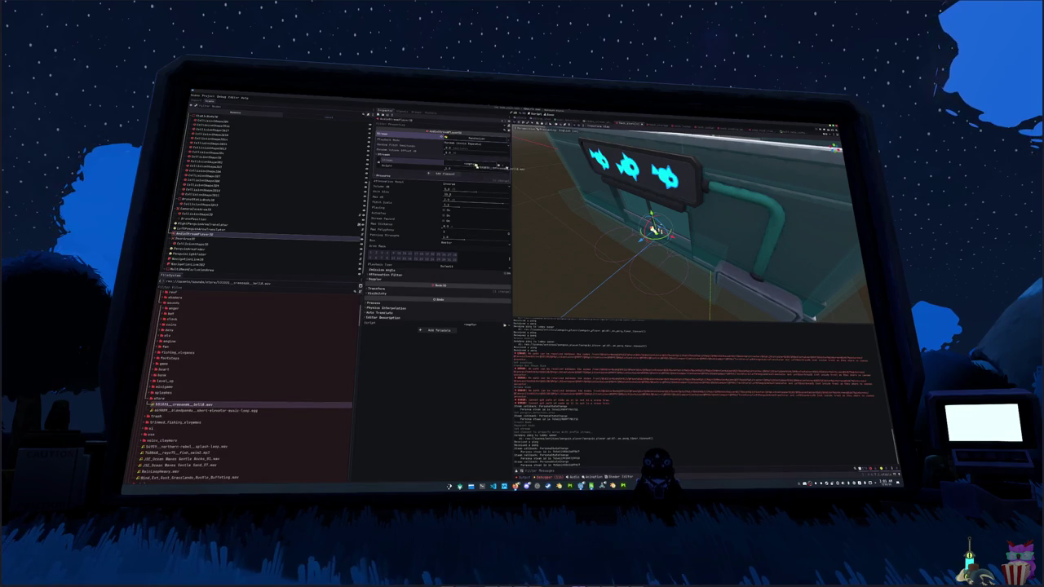
{"action": "left_click_drag", "start_coordinate": [476, 166], "coordinate": [475, 166]}
{"action": "scroll", "coordinate": [590, 220], "scroll_direction": "down", "scroll_amount": 3}
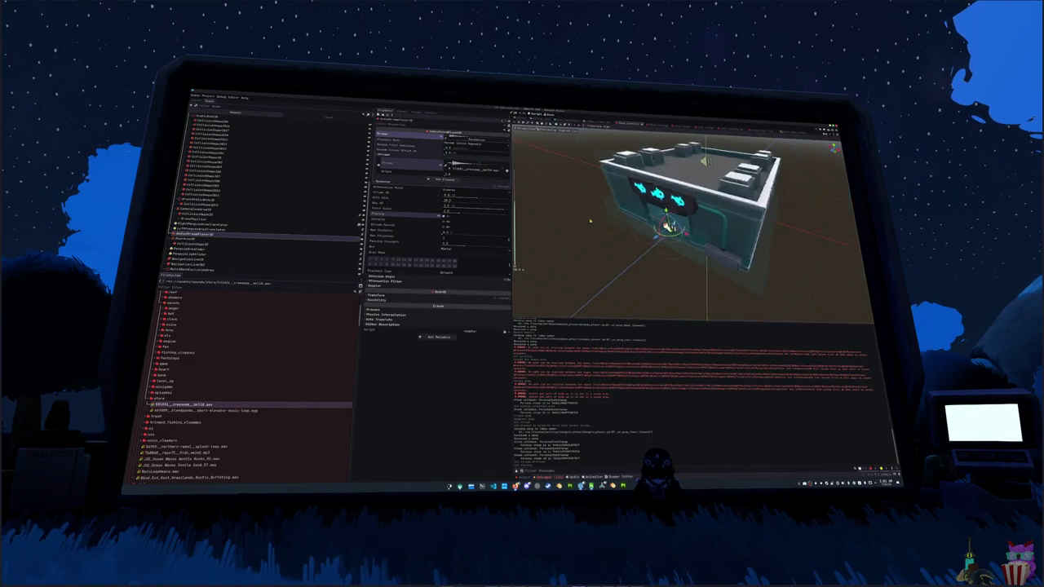
{"action": "left_click", "coordinate": [451, 256]}
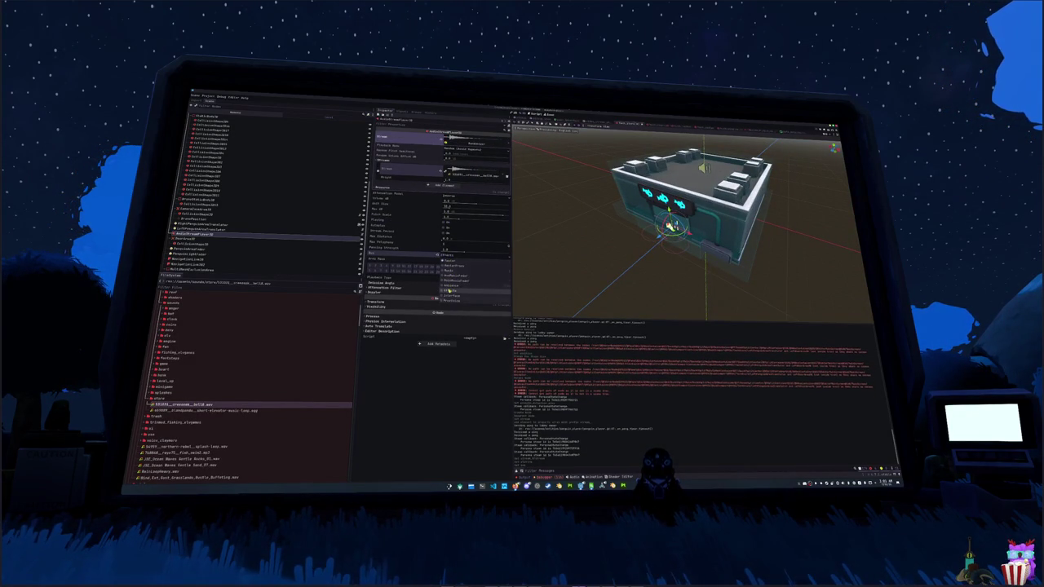
Step: Route the AudioStreamPlayer3D to another audio bus, then select the next scene node
{"action": "left_click", "coordinate": [448, 291]}
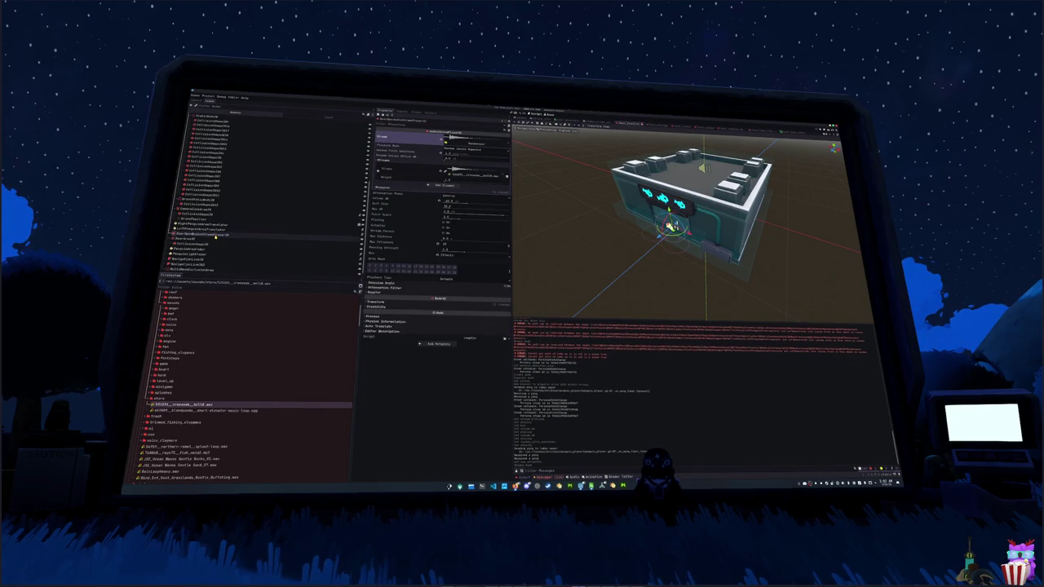
{"action": "left_click", "coordinate": [195, 237]}
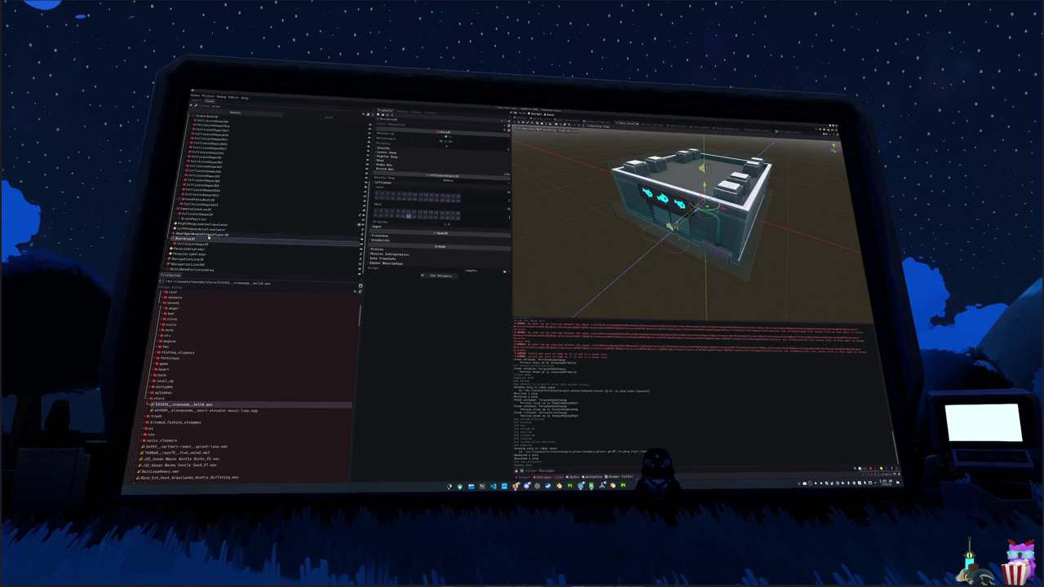
Step: Inspect the RightPenguinAreaTranslator's audio property and check penguin_area_translator.gd before returning to Godot
{"action": "left_click", "coordinate": [196, 230]}
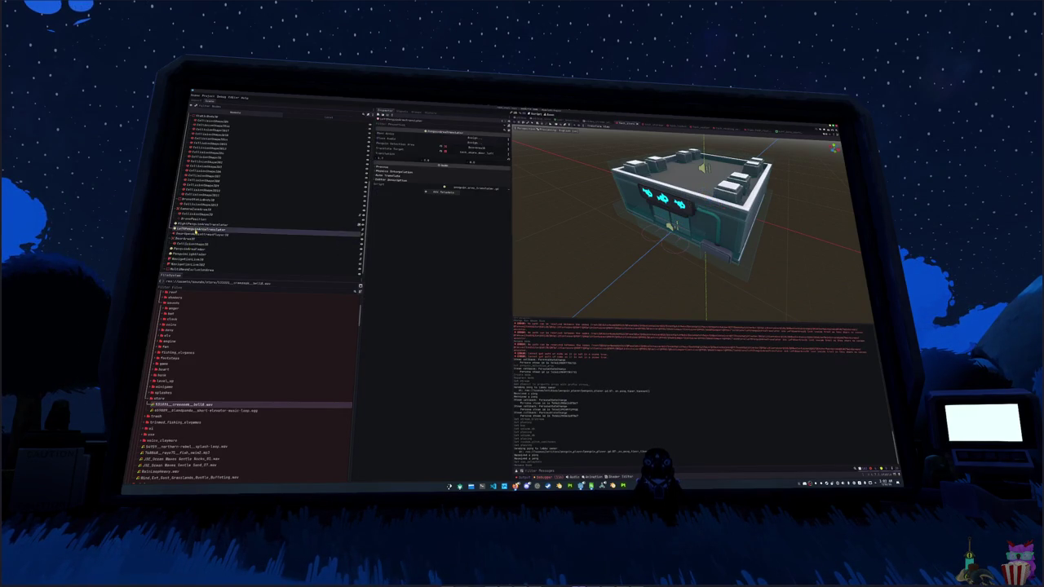
{"action": "left_click_drag", "start_coordinate": [203, 225], "coordinate": [204, 226]}
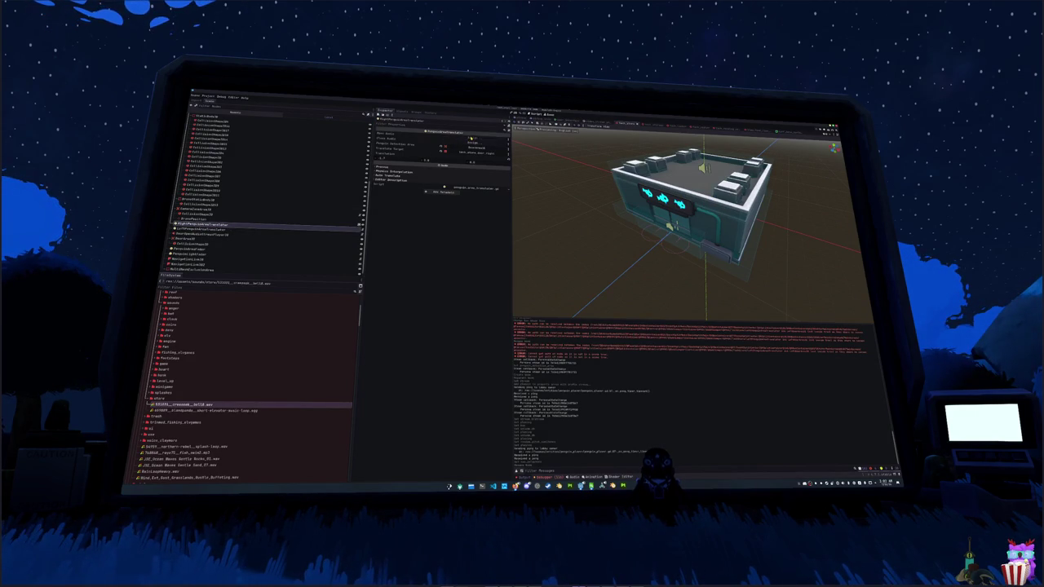
{"action": "left_click", "coordinate": [471, 139]}
{"action": "left_click", "coordinate": [548, 338]}
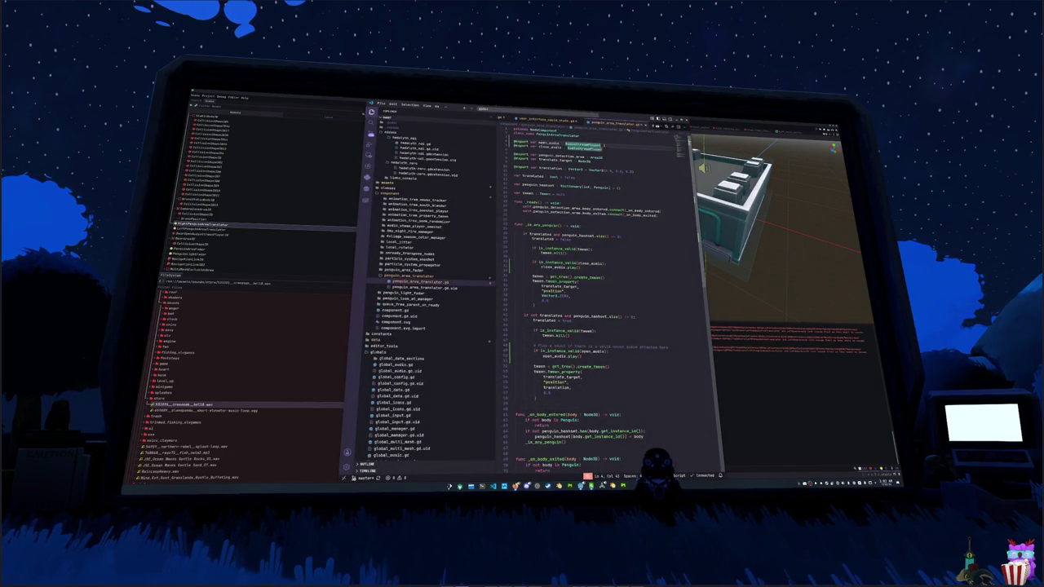
{"action": "key", "text": "shift+Left"}
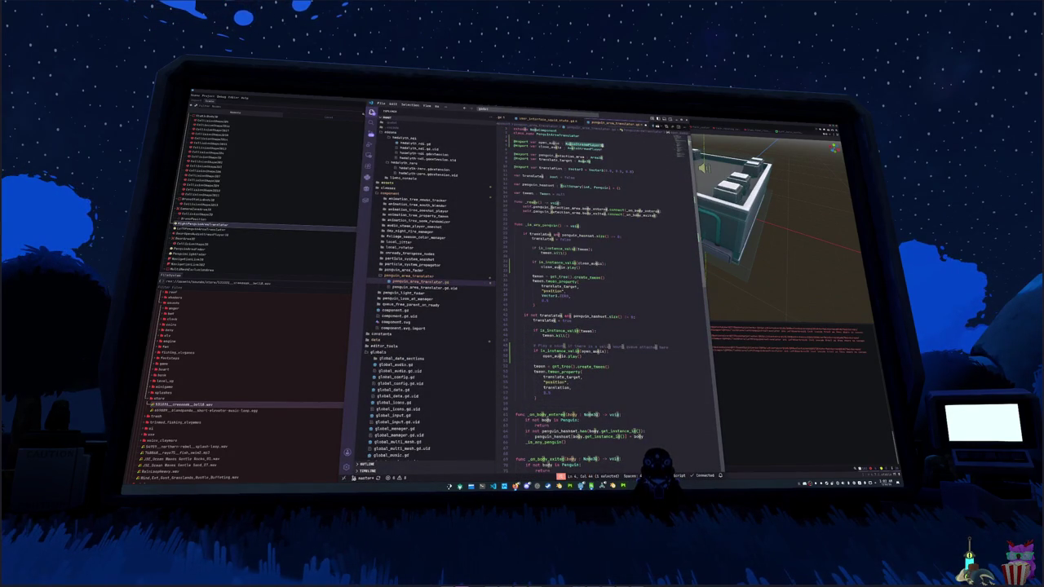
{"action": "key", "text": "Down"}
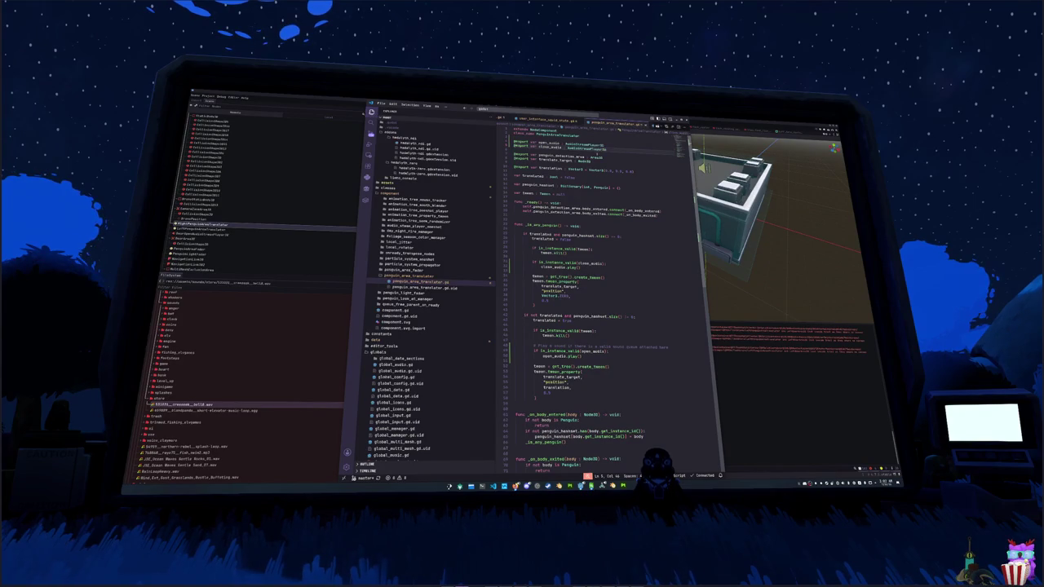
{"action": "key", "text": "alt+Tab"}
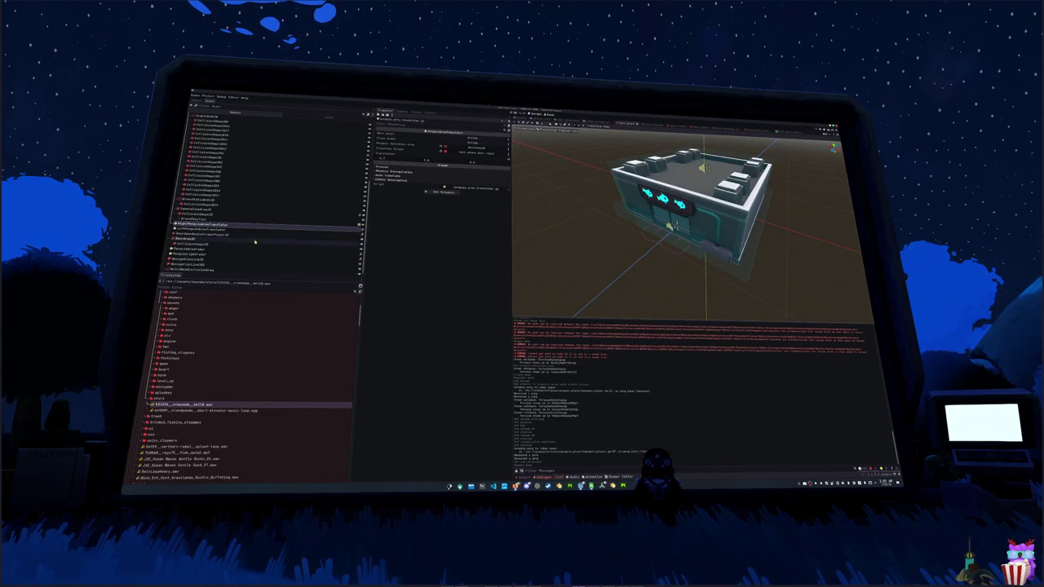
Step: Assign the bell AudioStreamPlayer3D to the translator's audio reference, check both translator nodes, and run the game
{"action": "left_click", "coordinate": [469, 139]}
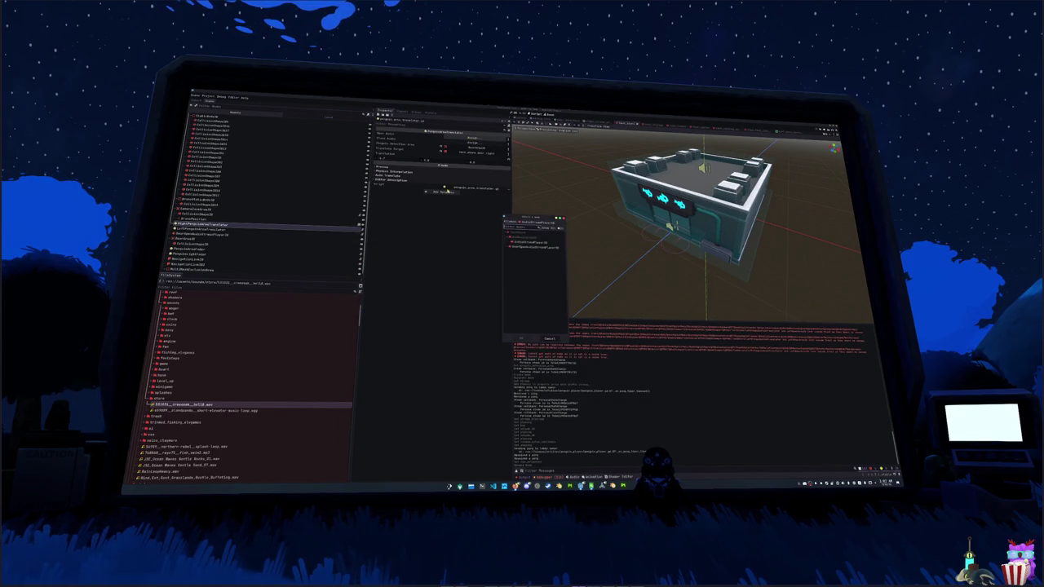
{"action": "double_click", "coordinate": [522, 248]}
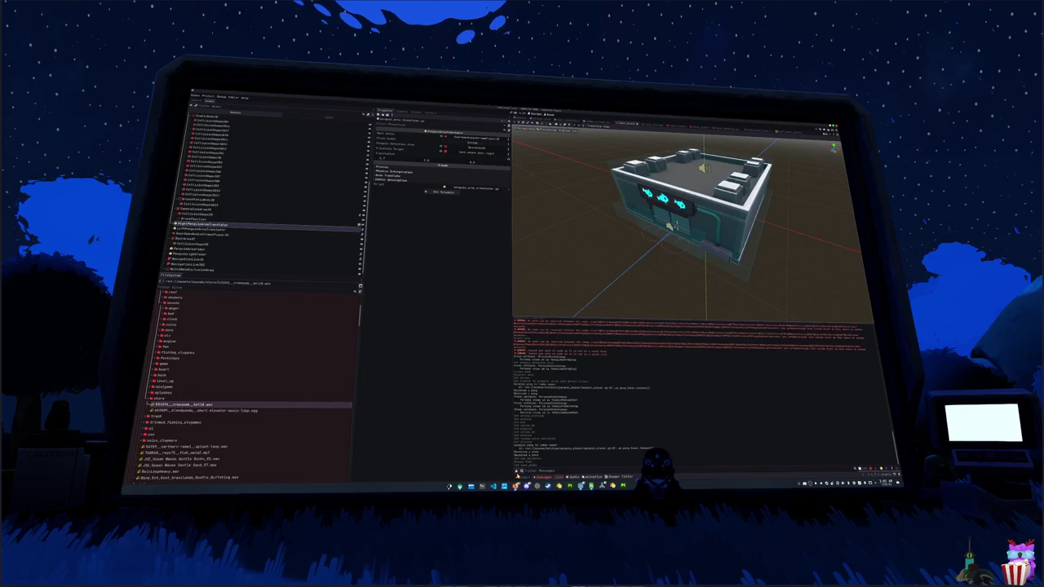
{"action": "left_click", "coordinate": [216, 234]}
{"action": "left_click", "coordinate": [217, 229]}
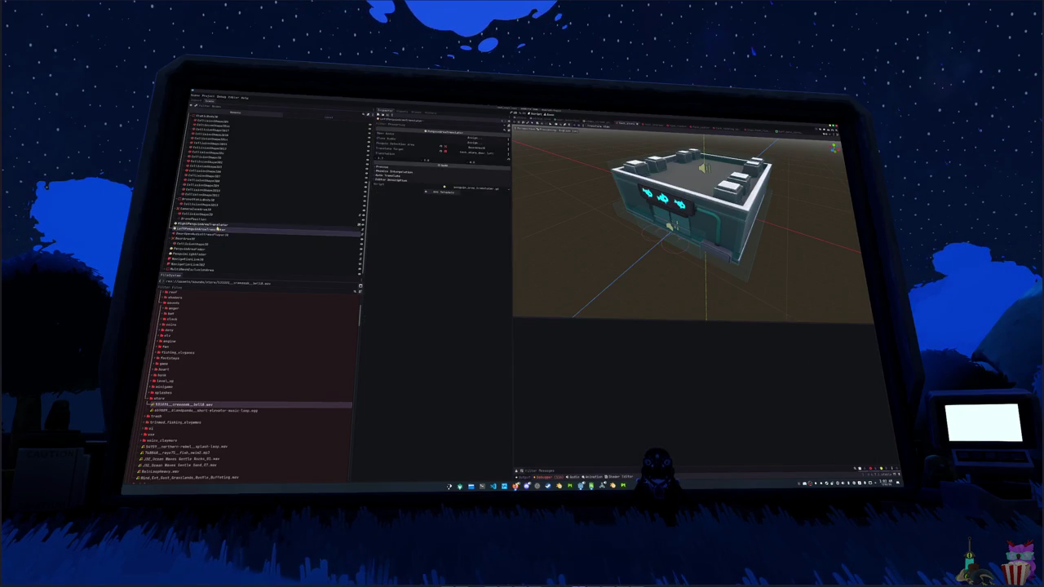
{"action": "left_click", "coordinate": [215, 224]}
{"action": "key", "text": "F5"}
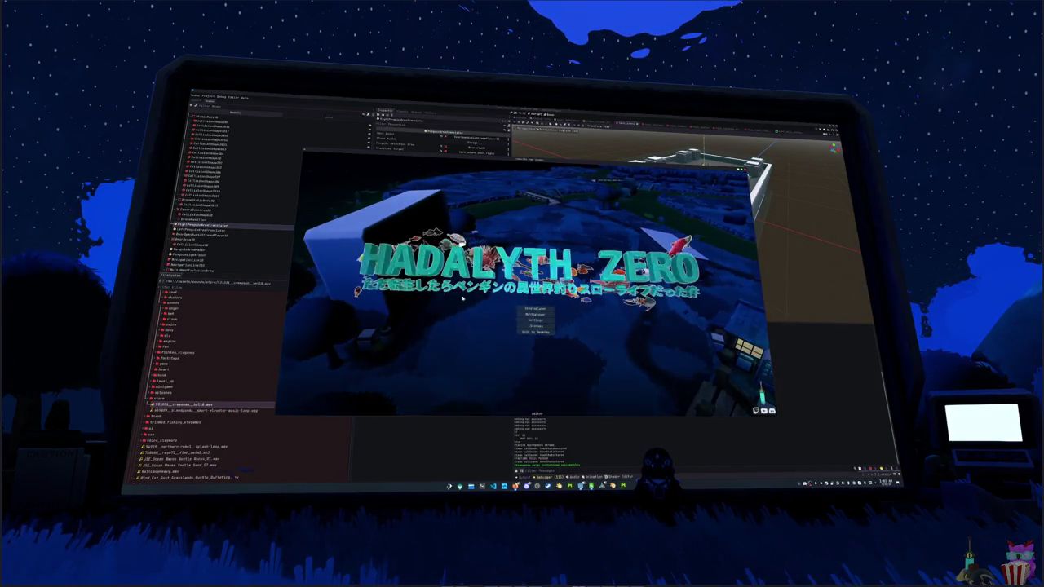
Step: Start Hadalyth Zero from its title screen, walk to the fish shop, then stop the game with F8
{"action": "left_click", "coordinate": [539, 310]}
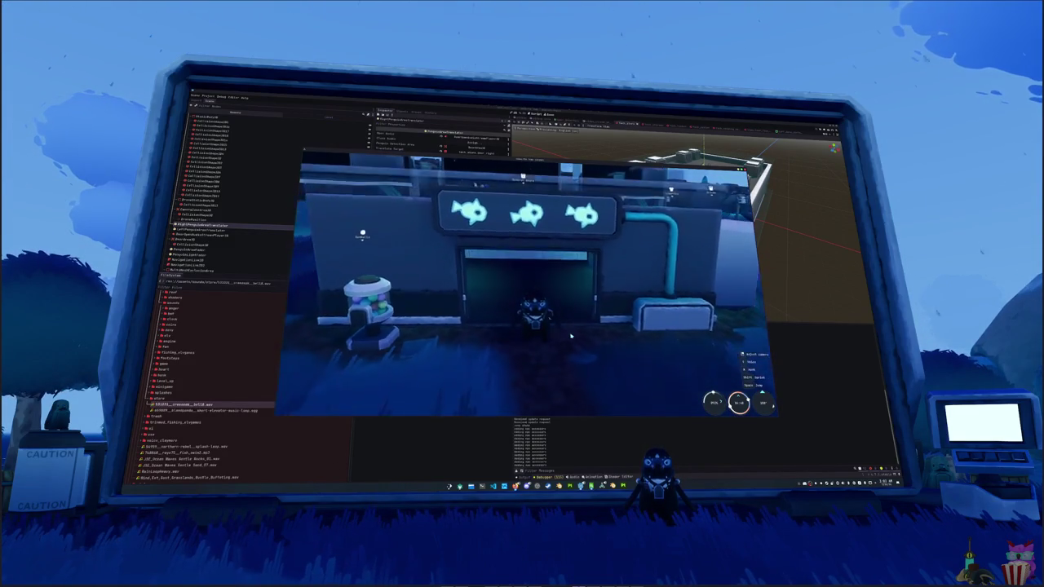
{"action": "key", "text": "F8"}
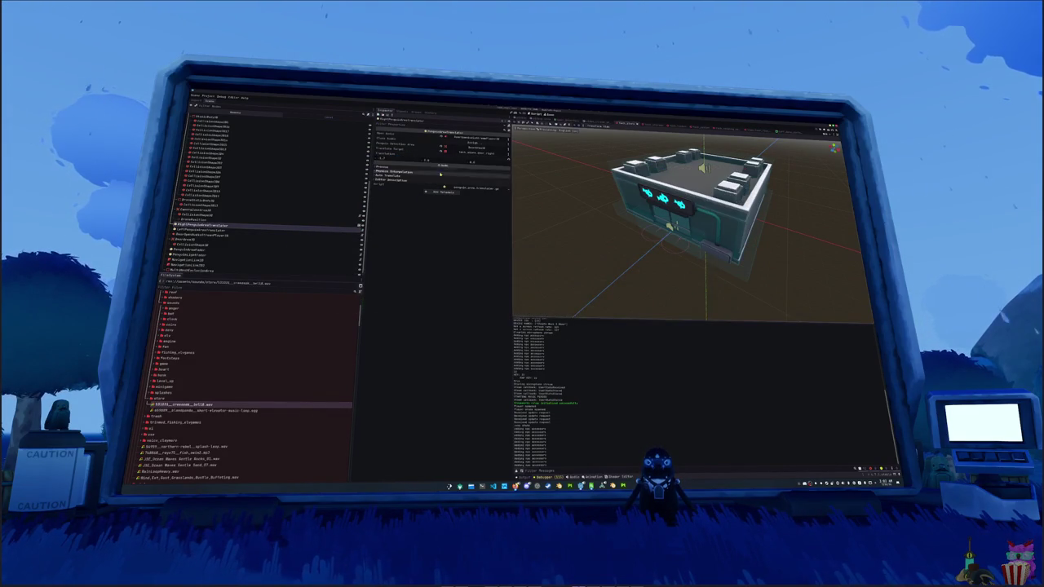
Step: Inspect the DoorOpen audio player, then test it by walking the penguin to the fish shop door
{"action": "left_click", "coordinate": [203, 236]}
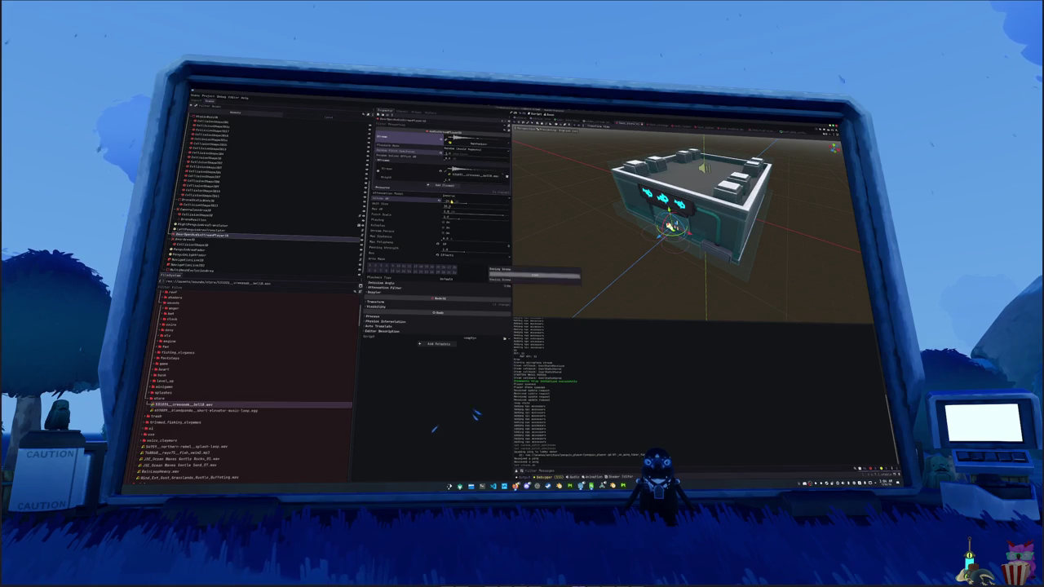
{"action": "key", "text": "w"}
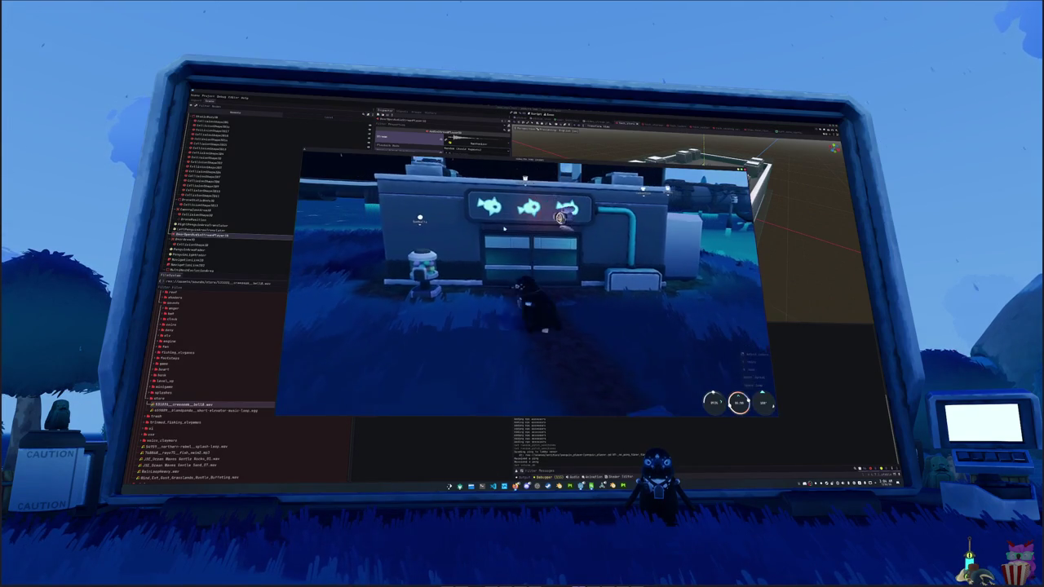
{"action": "key", "text": "w"}
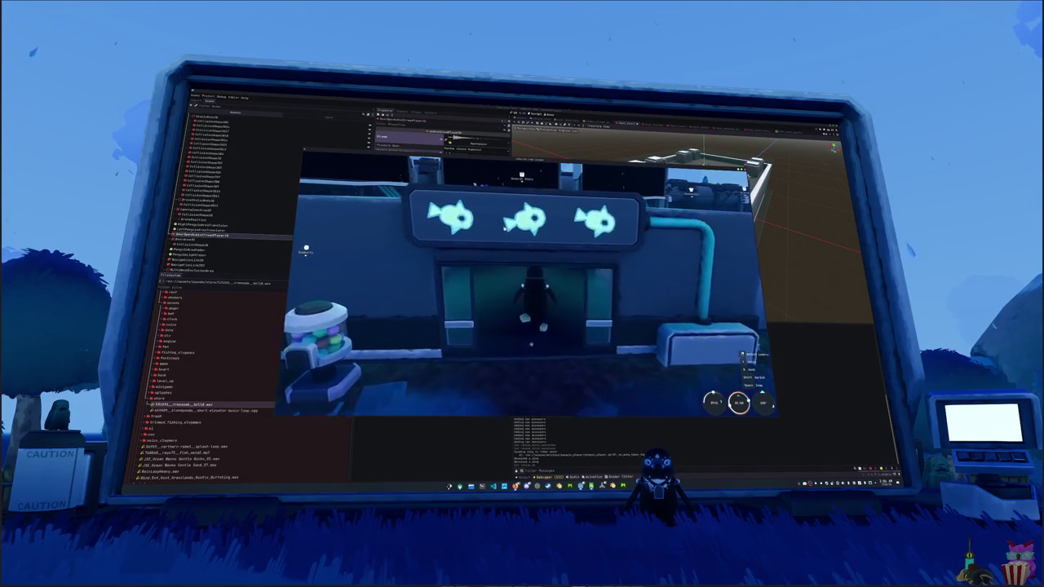
{"action": "key", "text": "s"}
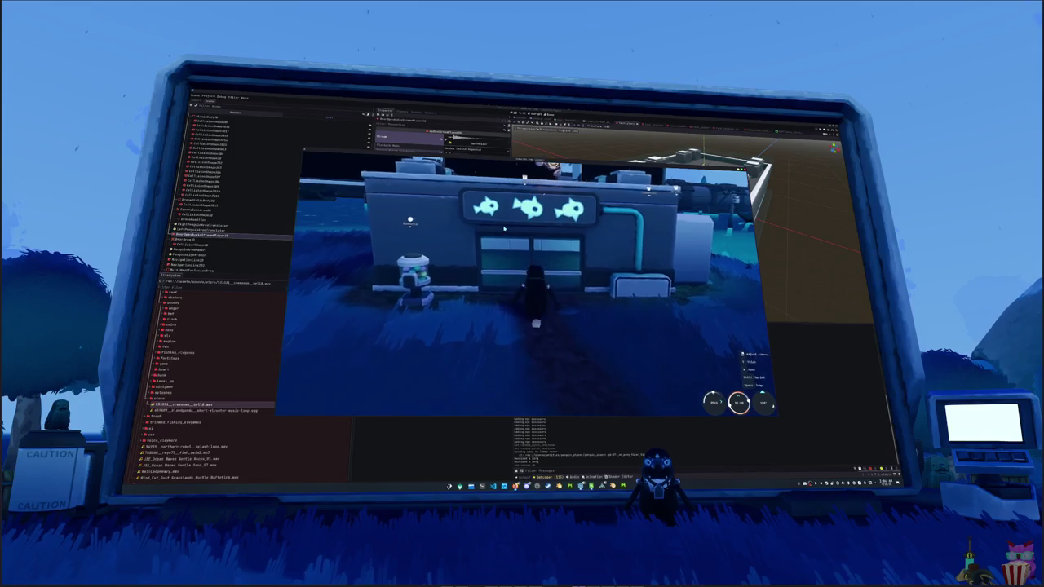
{"action": "key", "text": "w"}
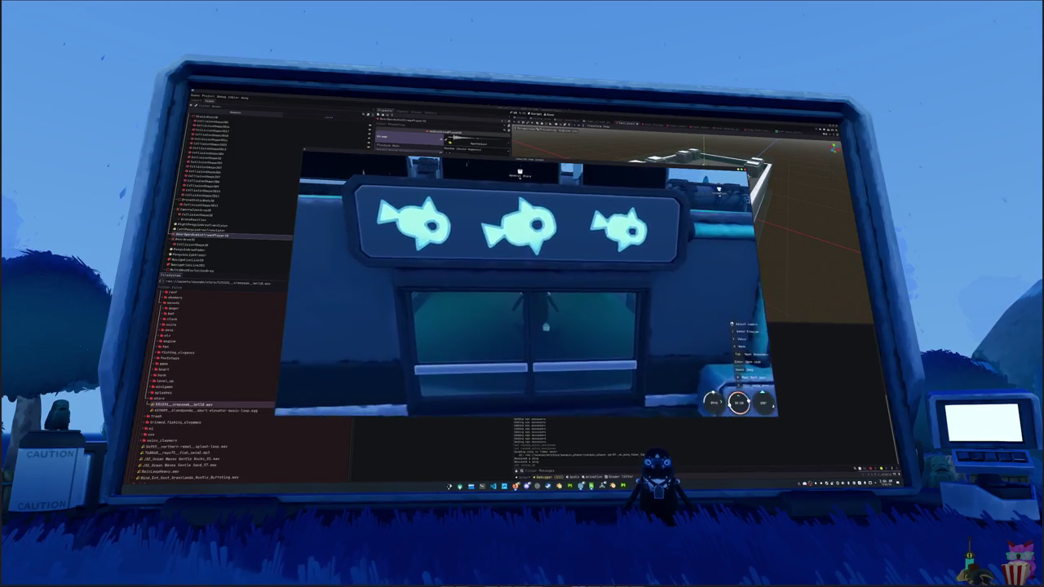
{"action": "key", "text": "F8"}
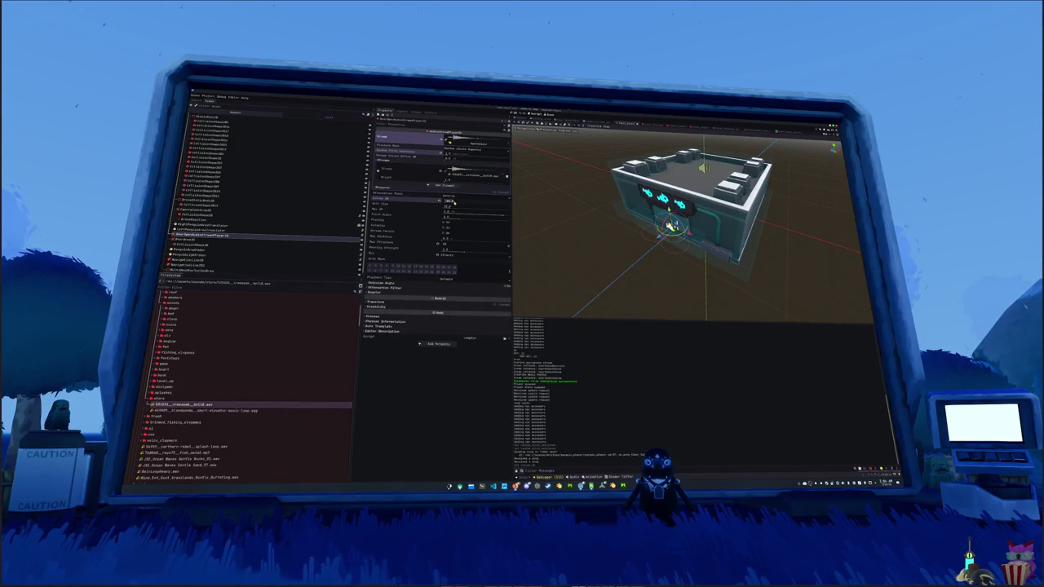
Step: Relaunch and stop the game several times with F5 and F6, leaving it running again
{"action": "key", "text": "F5"}
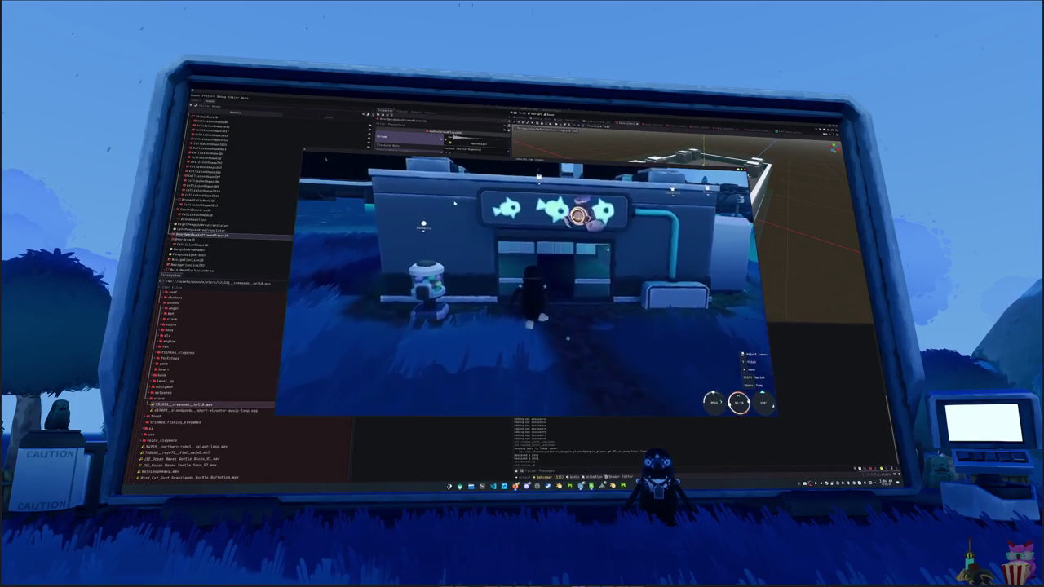
{"action": "key", "text": "F8"}
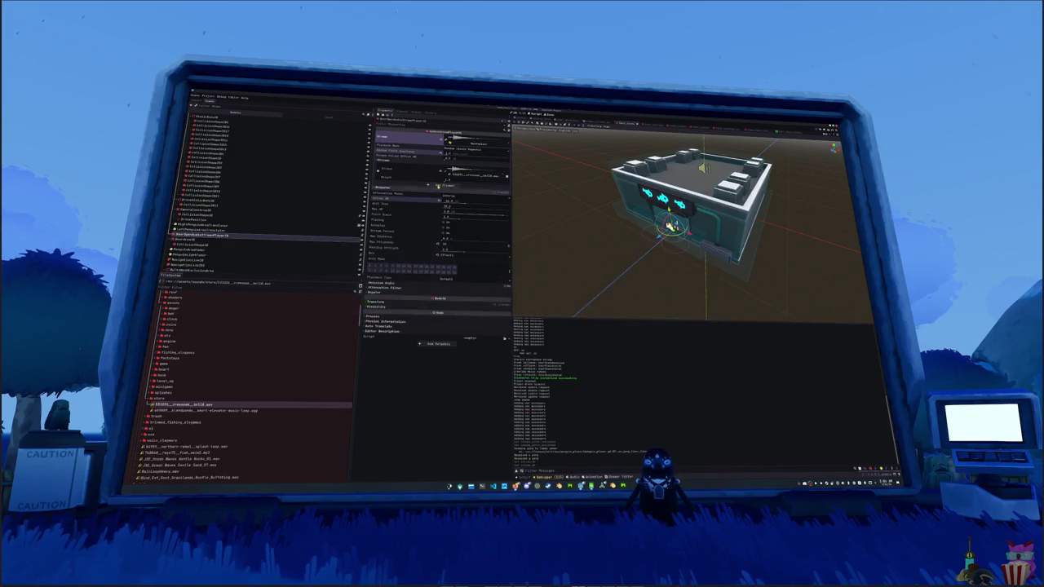
{"action": "key", "text": "F6"}
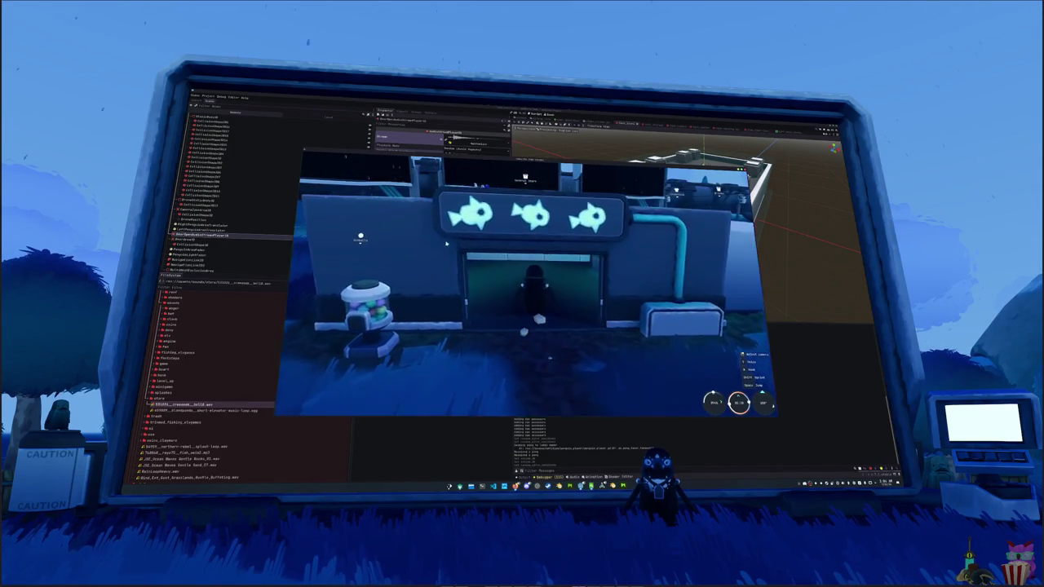
{"action": "key", "text": "F8"}
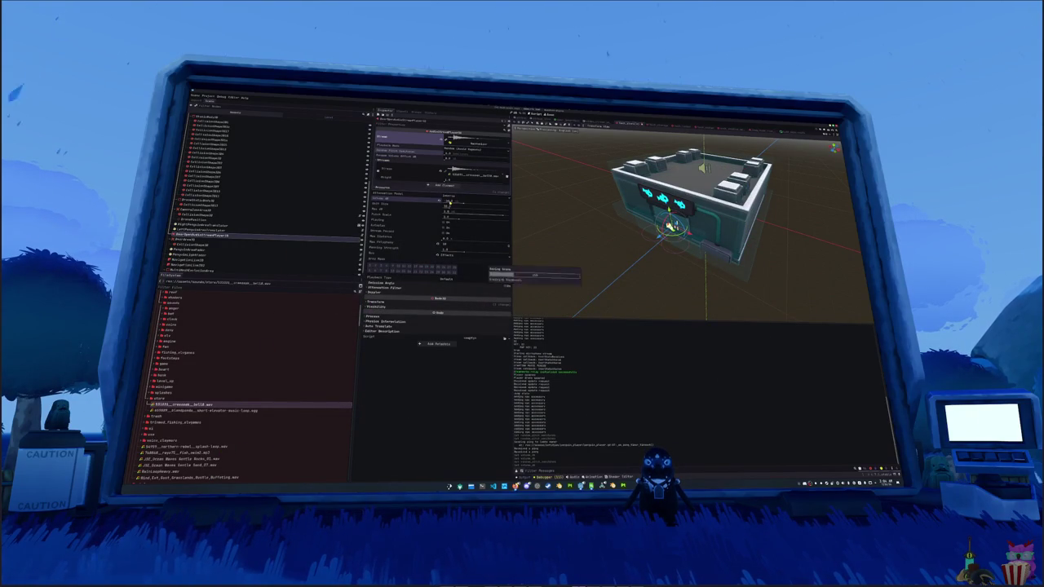
{"action": "key", "text": "F5"}
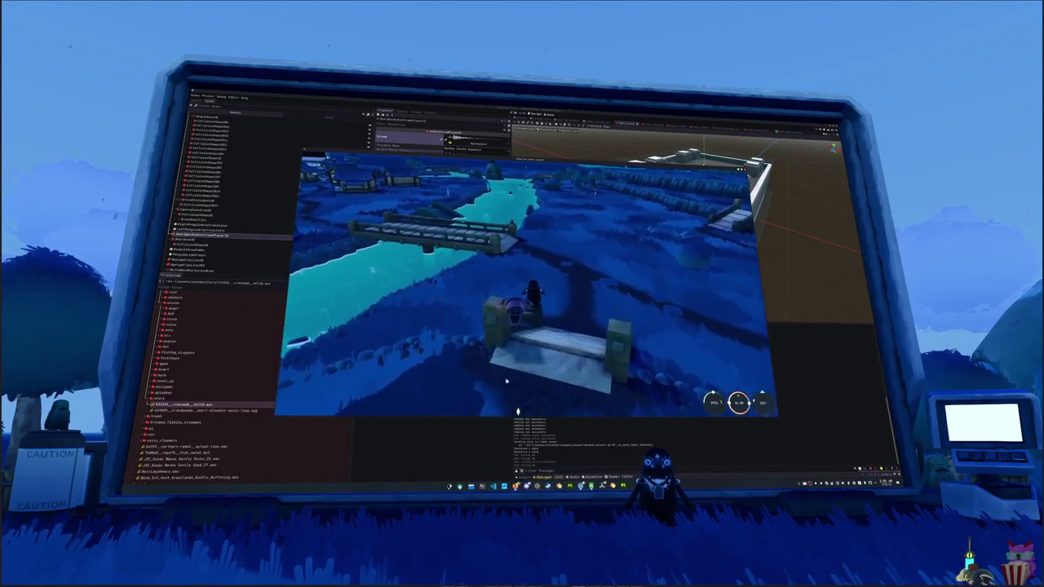
Step: Scroll through the nano to-do list and save it as todo.txt
{"action": "left_click", "coordinate": [482, 486]}
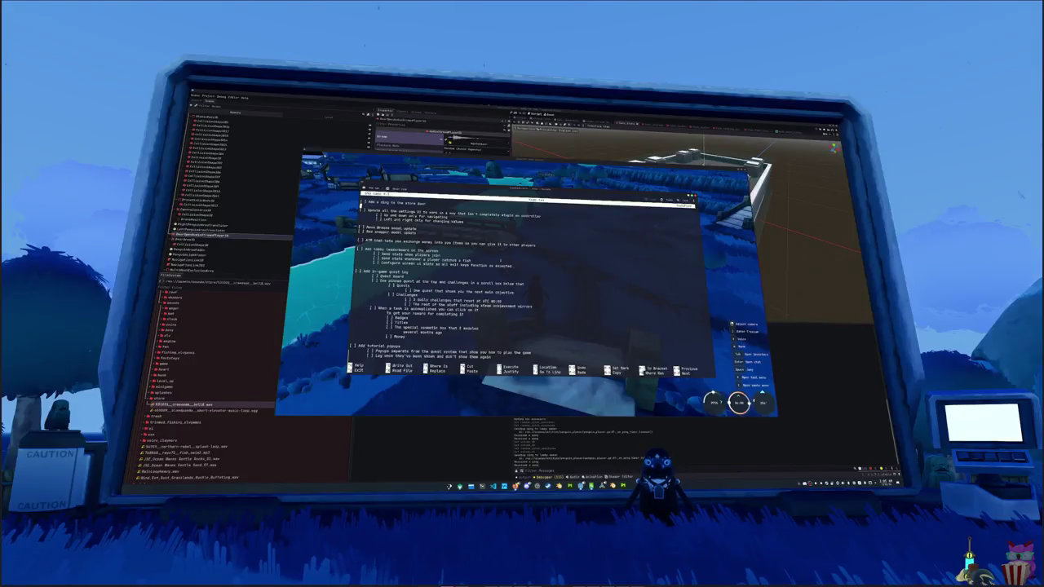
{"action": "scroll", "coordinate": [526, 277], "scroll_direction": "down", "scroll_amount": 1}
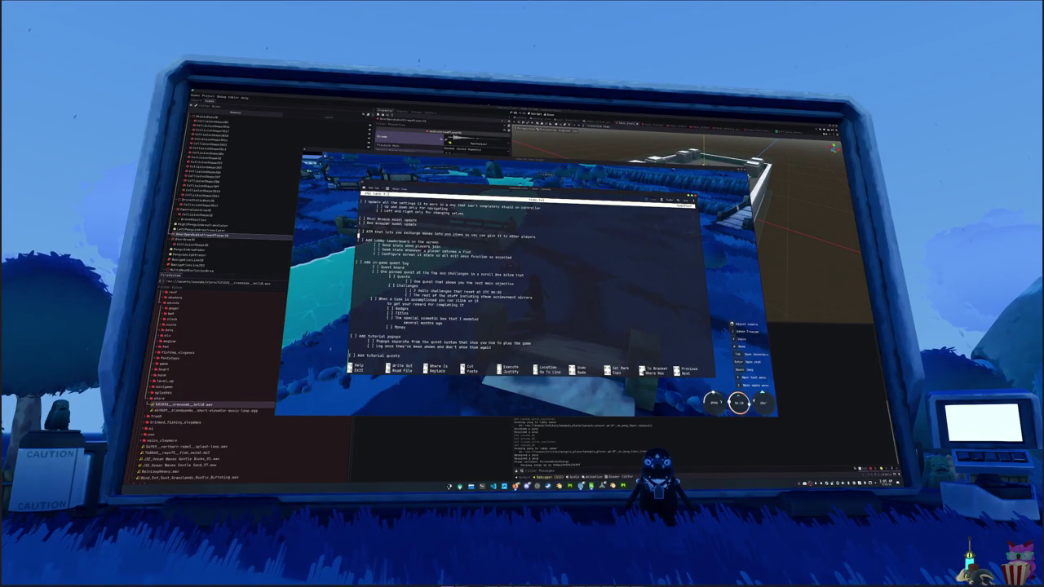
{"action": "left_click", "coordinate": [353, 293]}
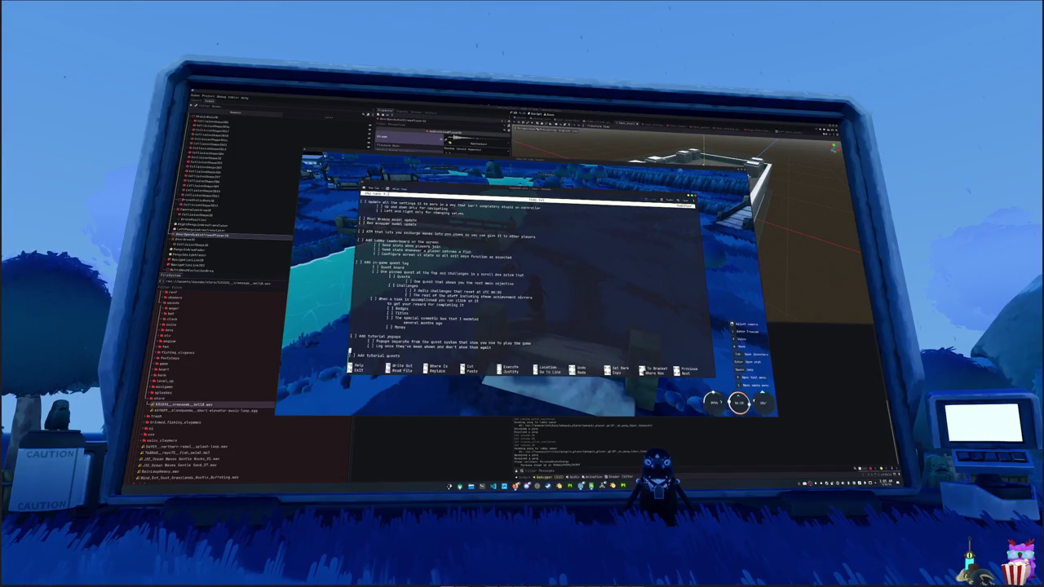
{"action": "key", "text": "Down"}
{"action": "key", "text": "Down"}
{"action": "key", "text": "Down"}
{"action": "key", "text": "Down"}
{"action": "key", "text": "Down"}
{"action": "key", "text": "Down"}
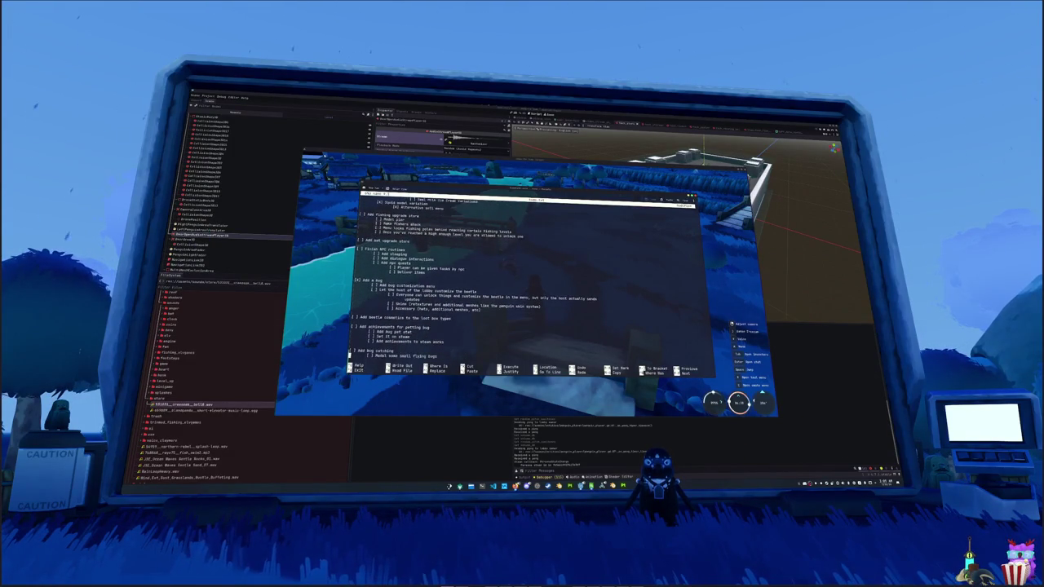
{"action": "key", "text": "ctrl+o"}
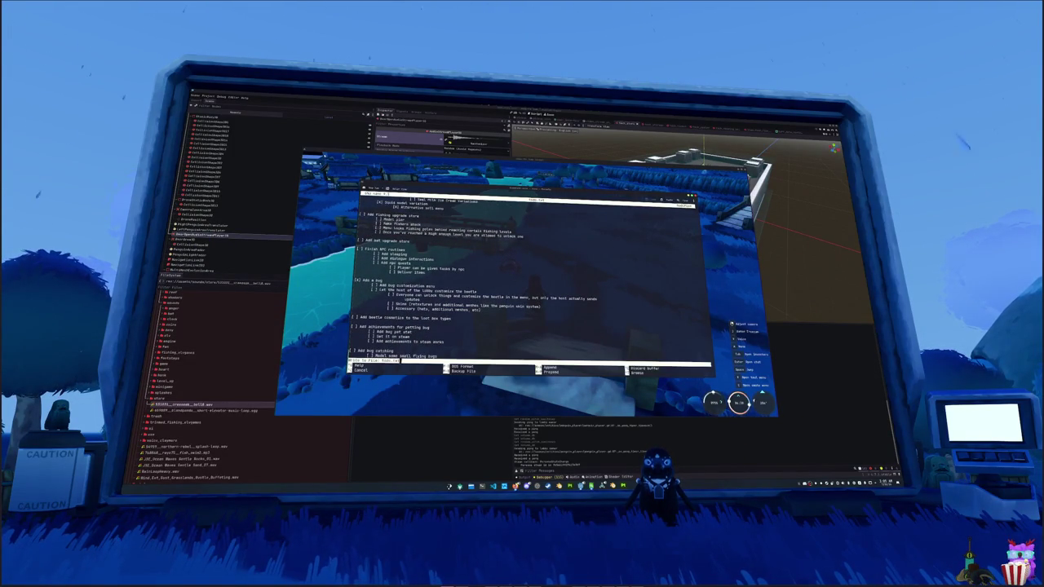
{"action": "key", "text": "Return"}
{"action": "key", "text": "ctrl+x"}
Step: Run git status to list untracked files, then hide the terminal
{"action": "type", "text": "tatus"}
{"action": "key", "text": "Return"}
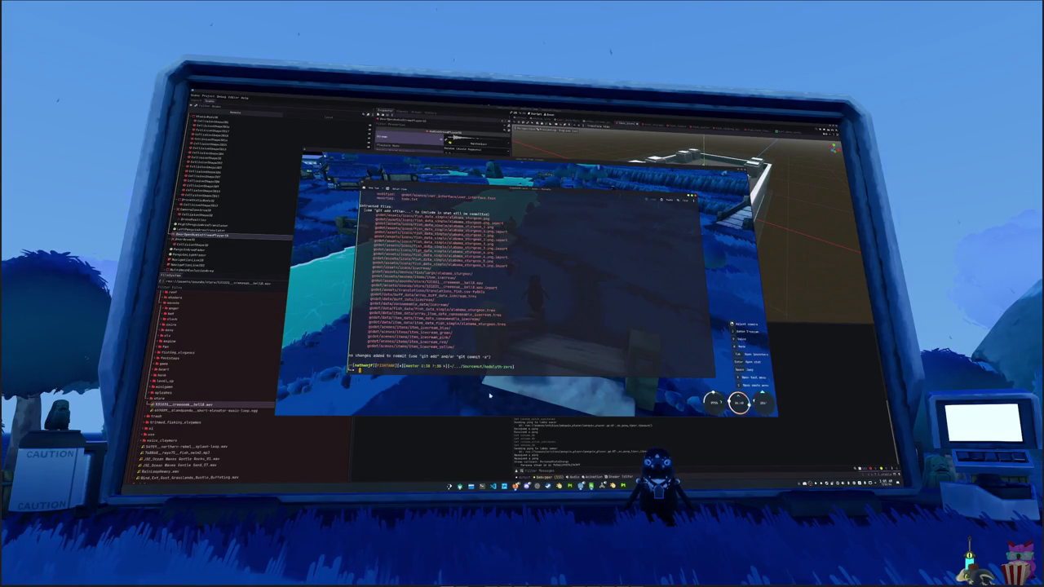
{"action": "key", "text": "ctrl+d"}
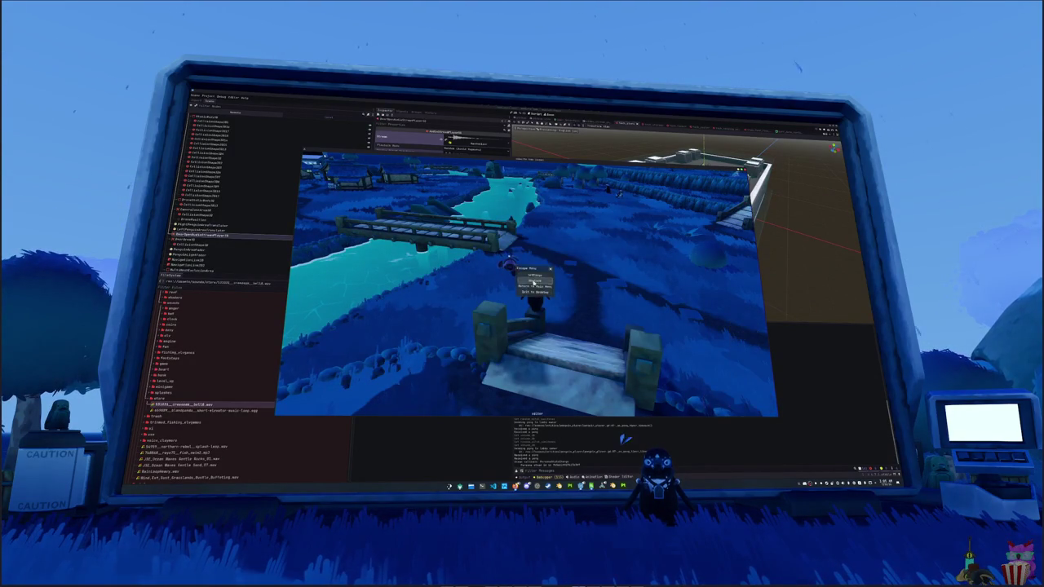
Step: Mute the ambience volume in the running game's audio settings, then switch to Steam
{"action": "left_click", "coordinate": [535, 277]}
{"action": "left_click", "coordinate": [560, 221]}
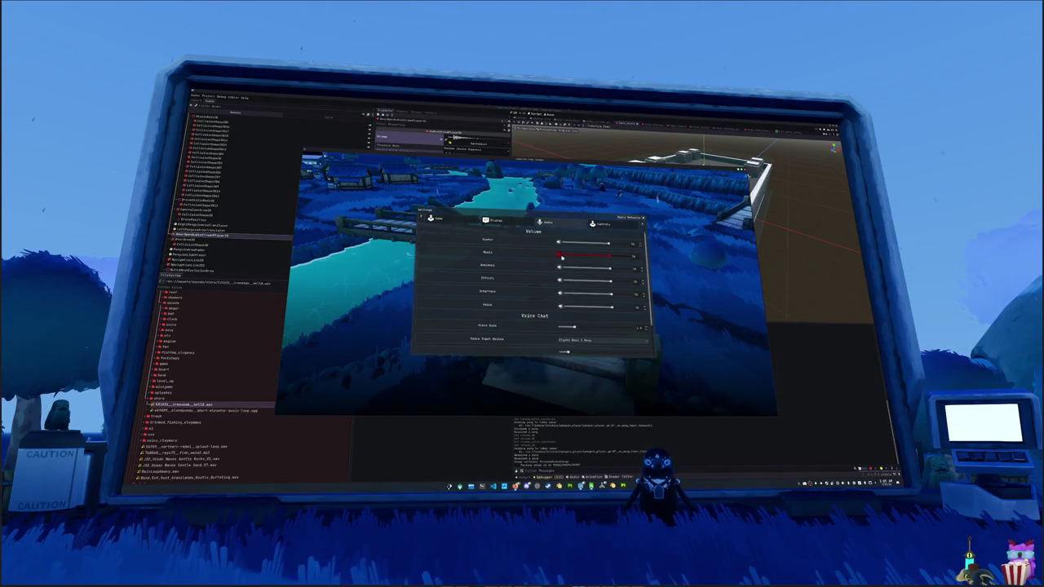
{"action": "left_click", "coordinate": [559, 266]}
{"action": "key", "text": "alt+Tab"}
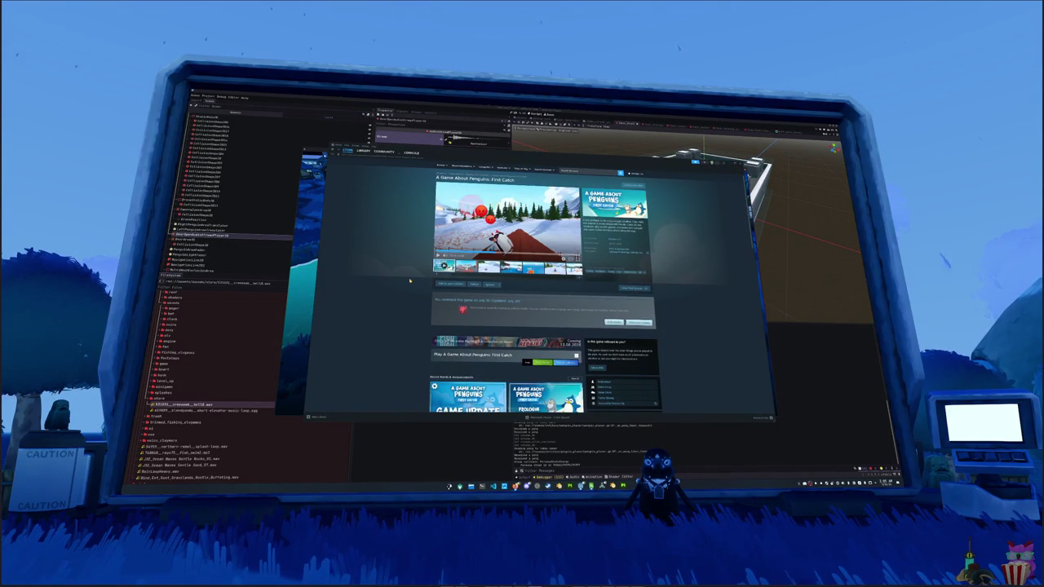
{"action": "scroll", "coordinate": [410, 281], "scroll_direction": "down", "scroll_amount": 3}
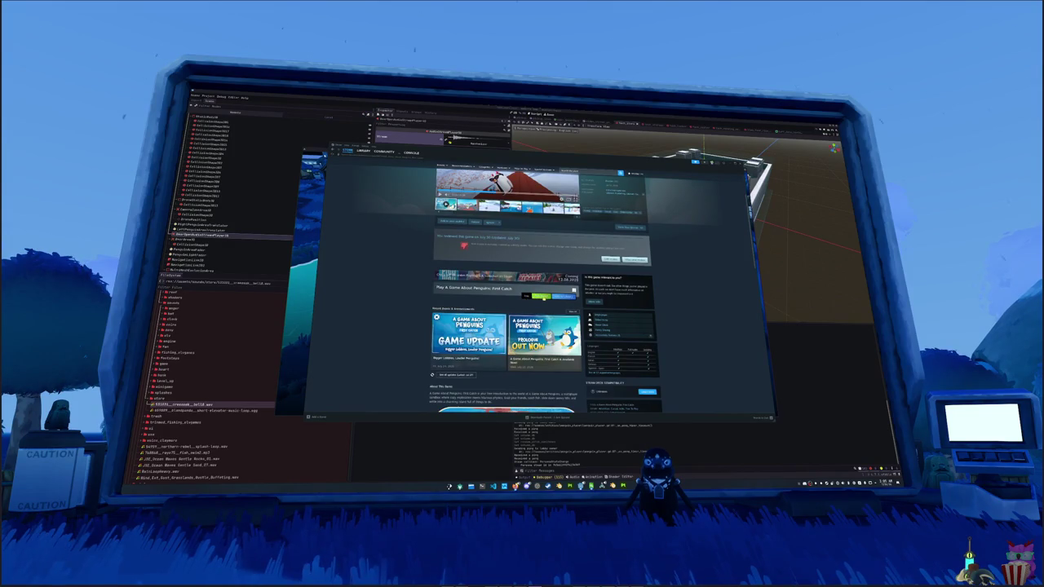
{"action": "left_click", "coordinate": [542, 297]}
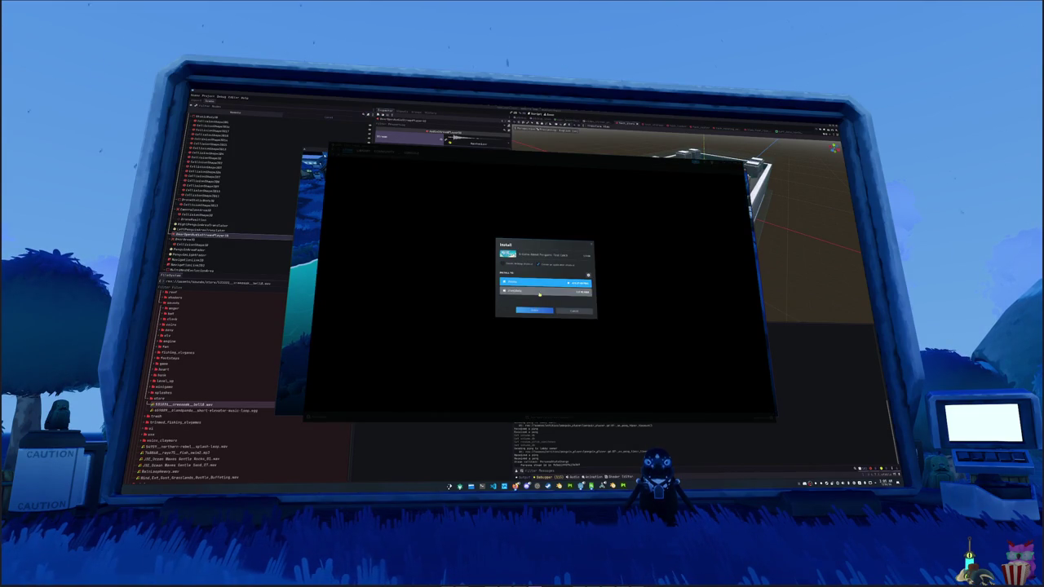
{"action": "left_click", "coordinate": [534, 310]}
{"action": "scroll", "coordinate": [379, 317], "scroll_direction": "up", "scroll_amount": 2}
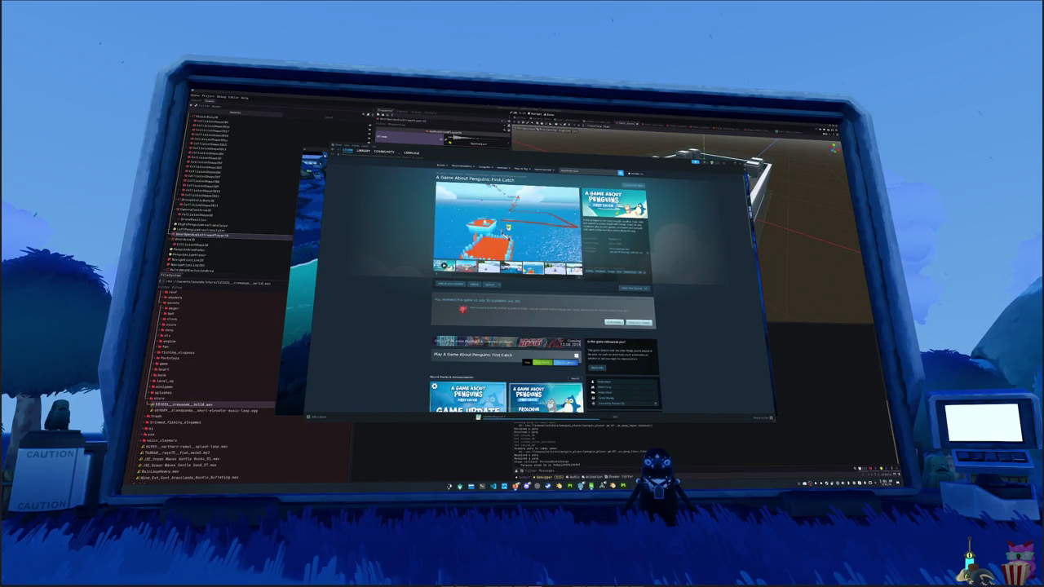
{"action": "scroll", "coordinate": [417, 374], "scroll_direction": "down", "scroll_amount": 5}
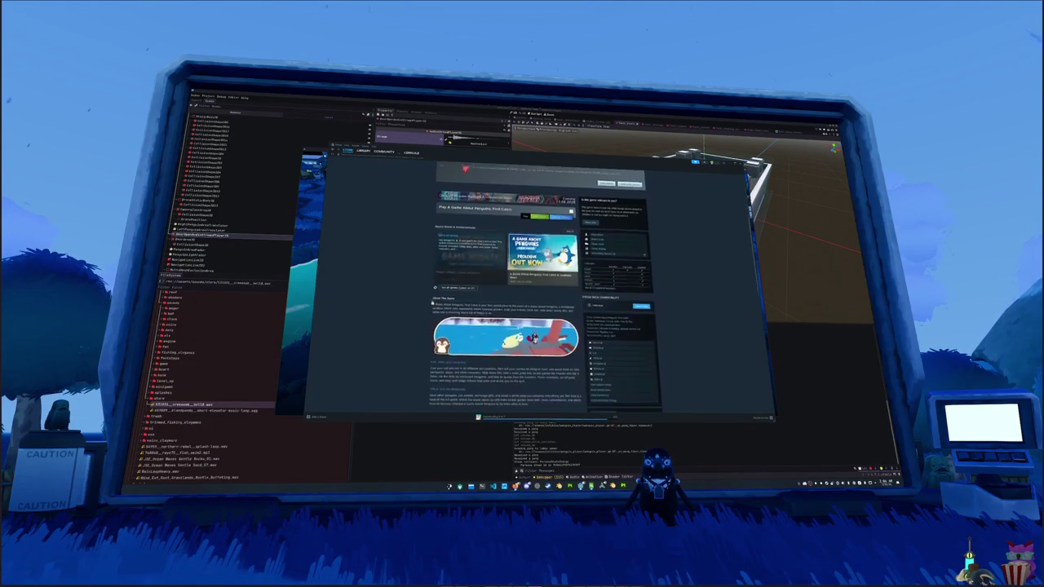
Step: Select the AI Generated Content Disclosure paragraph and scroll back to the top of the store page
{"action": "scroll", "coordinate": [435, 349], "scroll_direction": "up", "scroll_amount": 10}
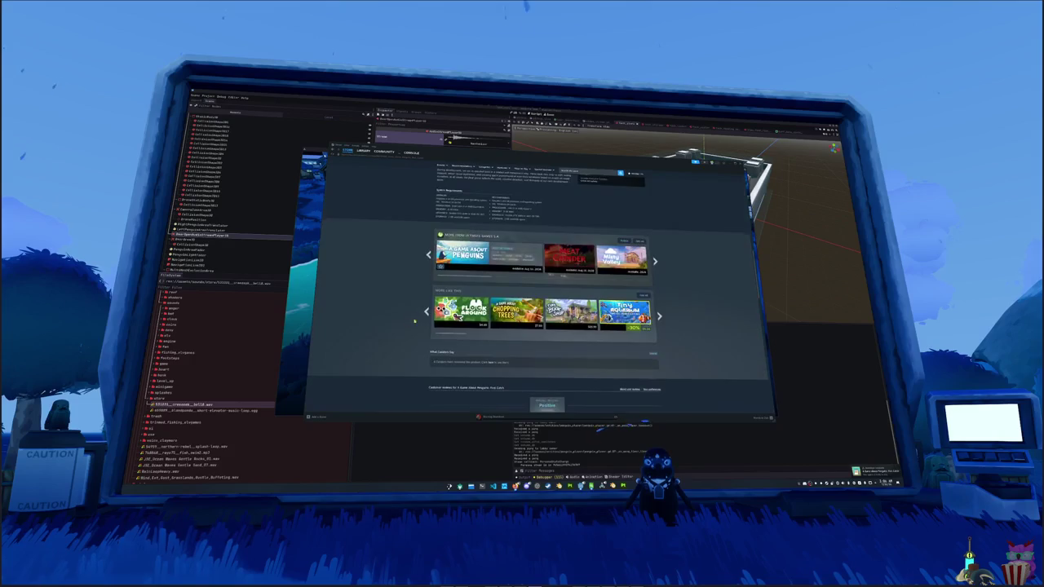
{"action": "mouse_move", "coordinate": [435, 327]}
{"action": "left_mouse_down"}
{"action": "mouse_move", "coordinate": [488, 367]}
{"action": "mouse_move", "coordinate": [432, 303]}
{"action": "left_mouse_up"}
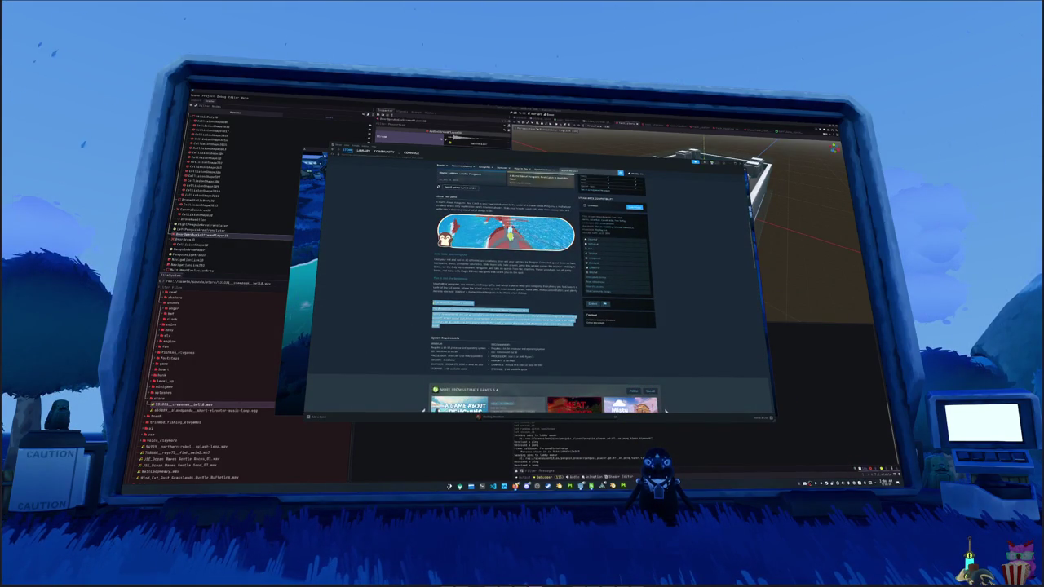
{"action": "scroll", "coordinate": [417, 329], "scroll_direction": "up", "scroll_amount": 3}
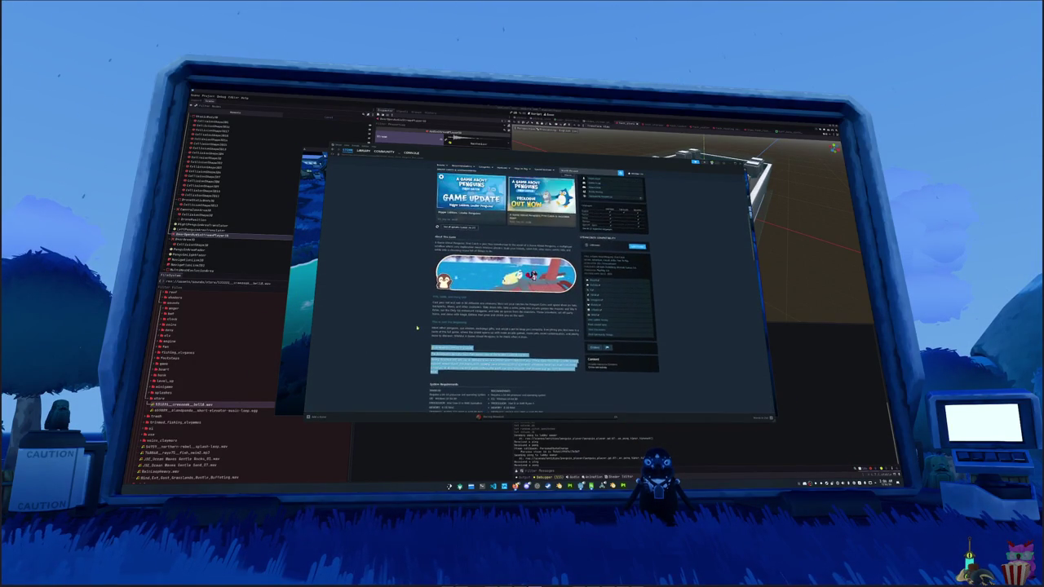
{"action": "scroll", "coordinate": [417, 329], "scroll_direction": "up", "scroll_amount": 5}
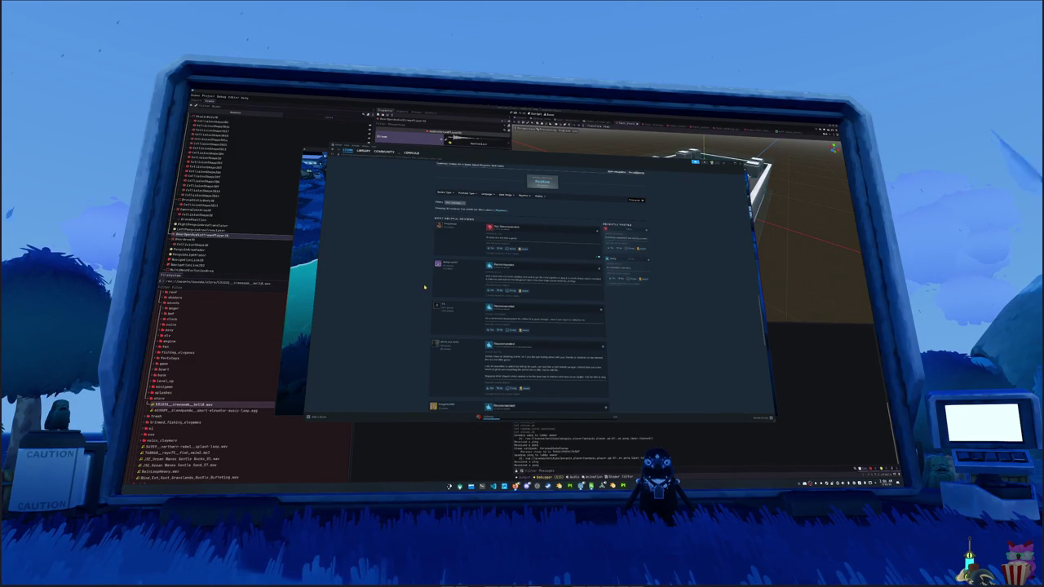
Step: Browse the player reviews, then open A Game About Penguins: First Catch from the Steam library
{"action": "scroll", "coordinate": [424, 287], "scroll_direction": "down", "scroll_amount": 2}
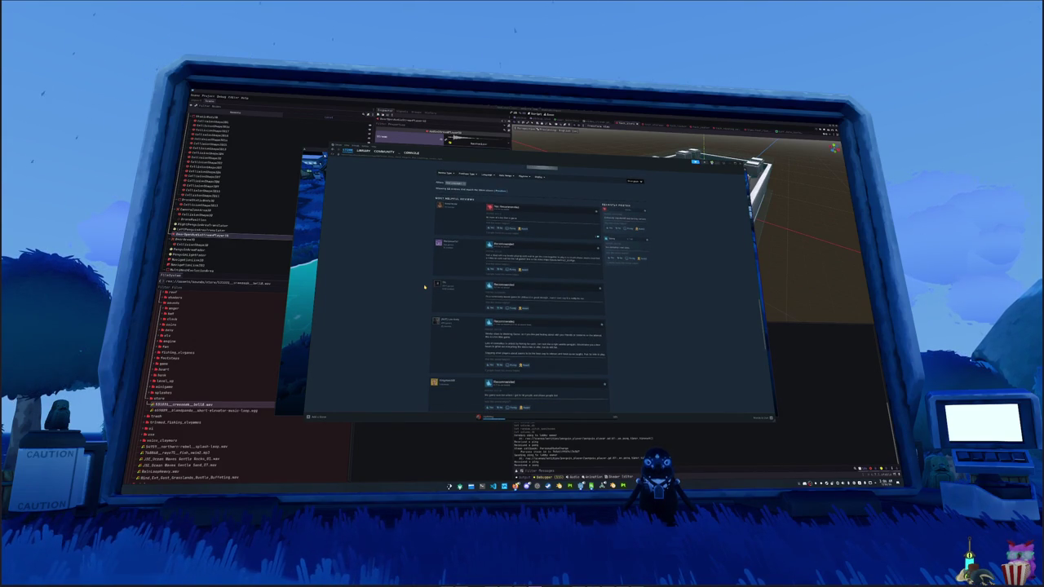
{"action": "scroll", "coordinate": [424, 287], "scroll_direction": "down", "scroll_amount": 3}
{"action": "scroll", "coordinate": [424, 287], "scroll_direction": "down", "scroll_amount": 5}
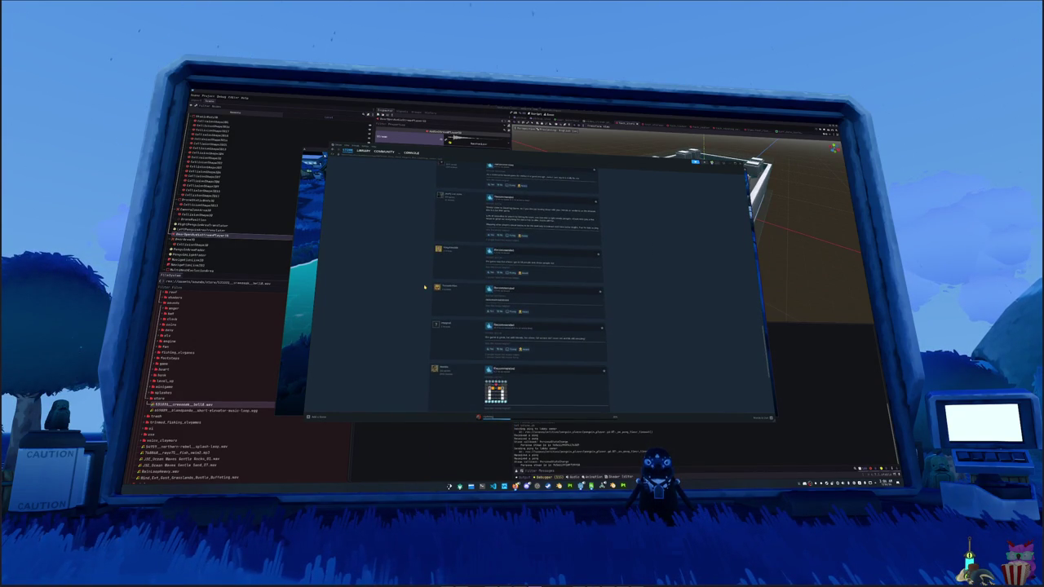
{"action": "scroll", "coordinate": [424, 287], "scroll_direction": "down", "scroll_amount": 9}
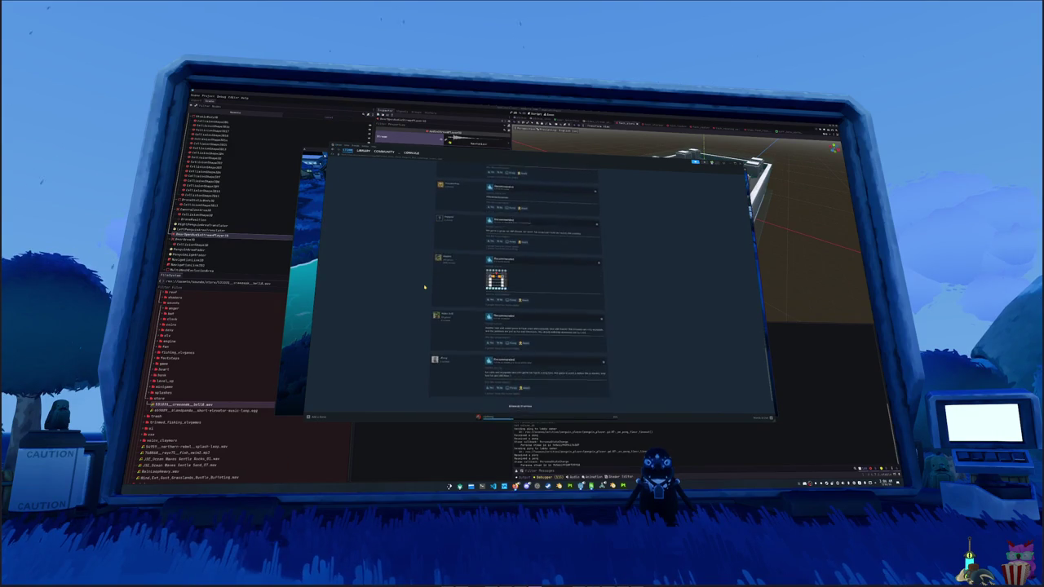
{"action": "scroll", "coordinate": [424, 287], "scroll_direction": "up", "scroll_amount": 15}
{"action": "left_click", "coordinate": [366, 151]}
{"action": "left_click", "coordinate": [538, 253]}
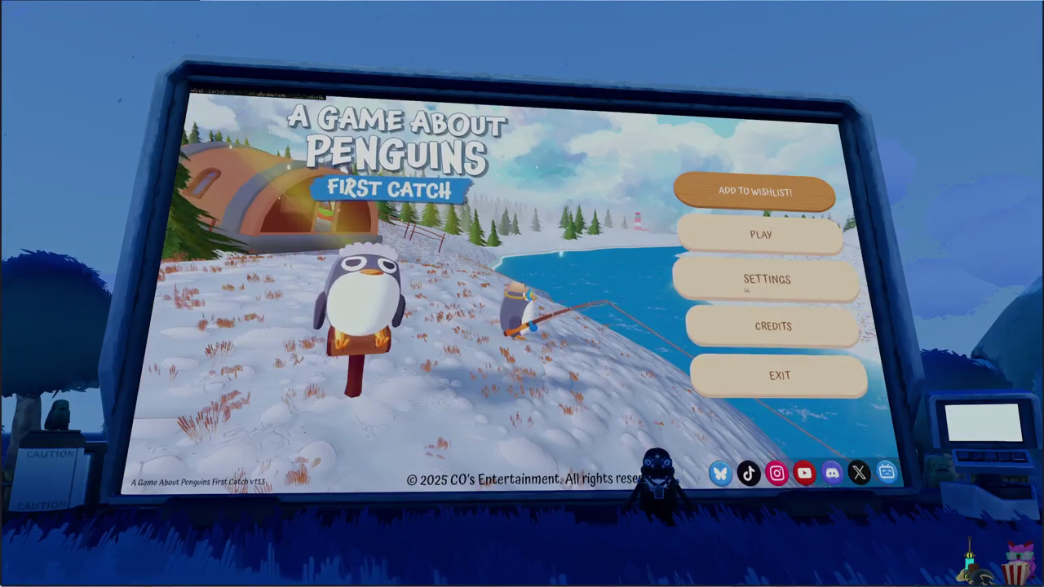
Step: Set the game's display to Windowed mode, 2560x1440 resolution and Limitless refresh rate
{"action": "left_click", "coordinate": [744, 279]}
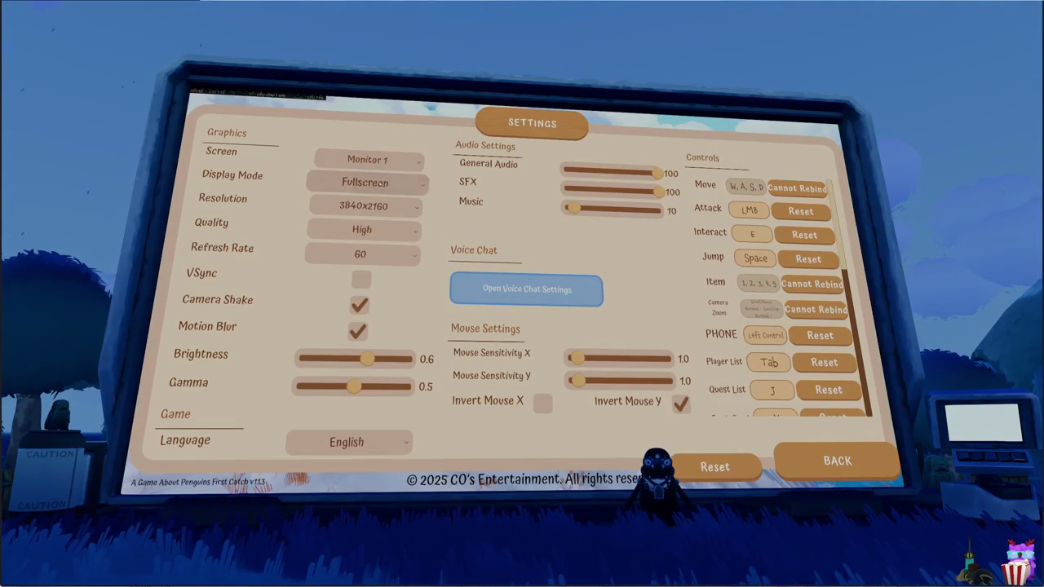
{"action": "left_click", "coordinate": [367, 182]}
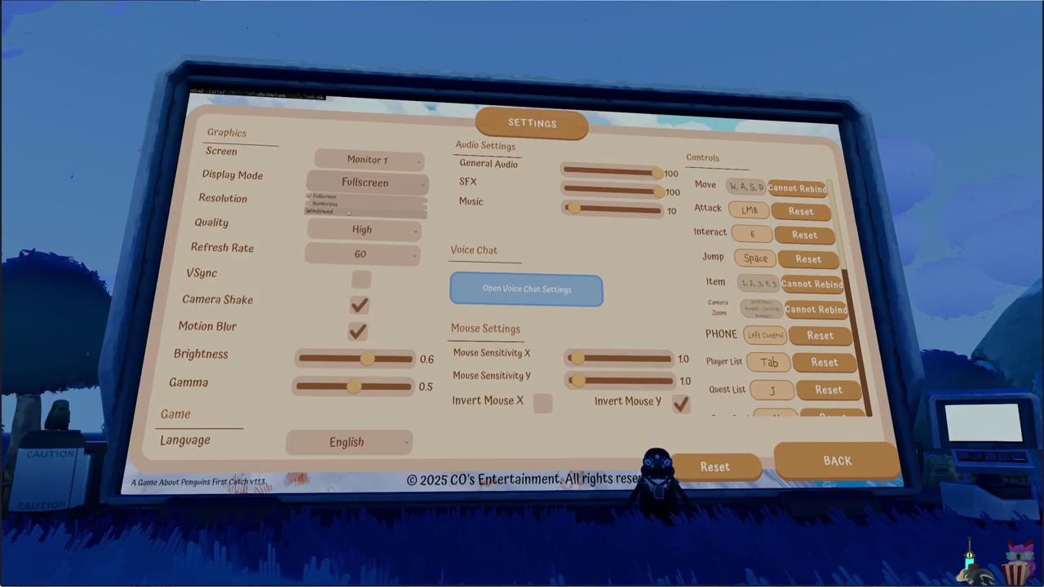
{"action": "left_click", "coordinate": [350, 210]}
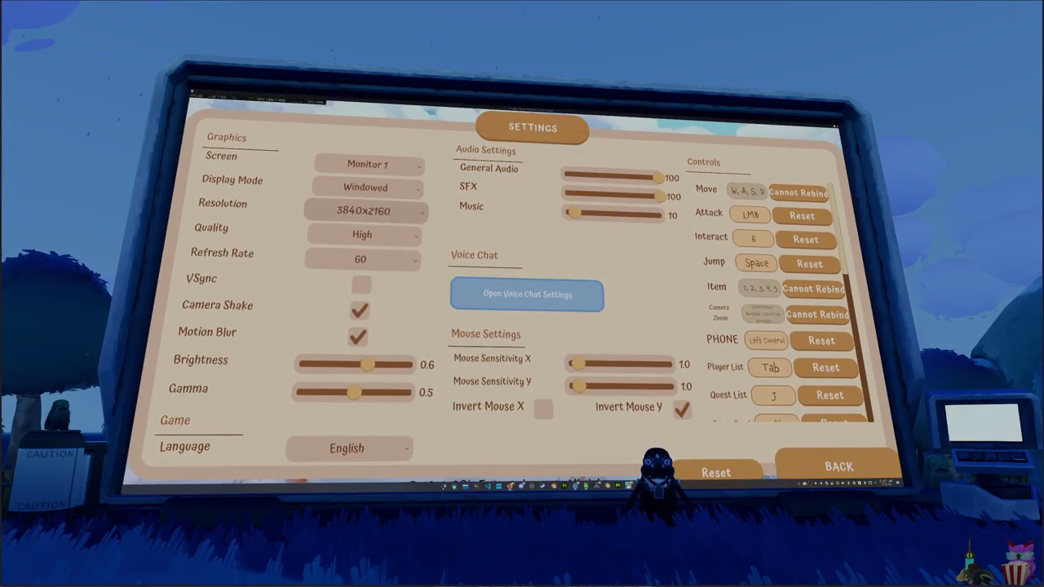
{"action": "left_click", "coordinate": [366, 211]}
{"action": "scroll", "coordinate": [359, 266], "scroll_direction": "down", "scroll_amount": 5}
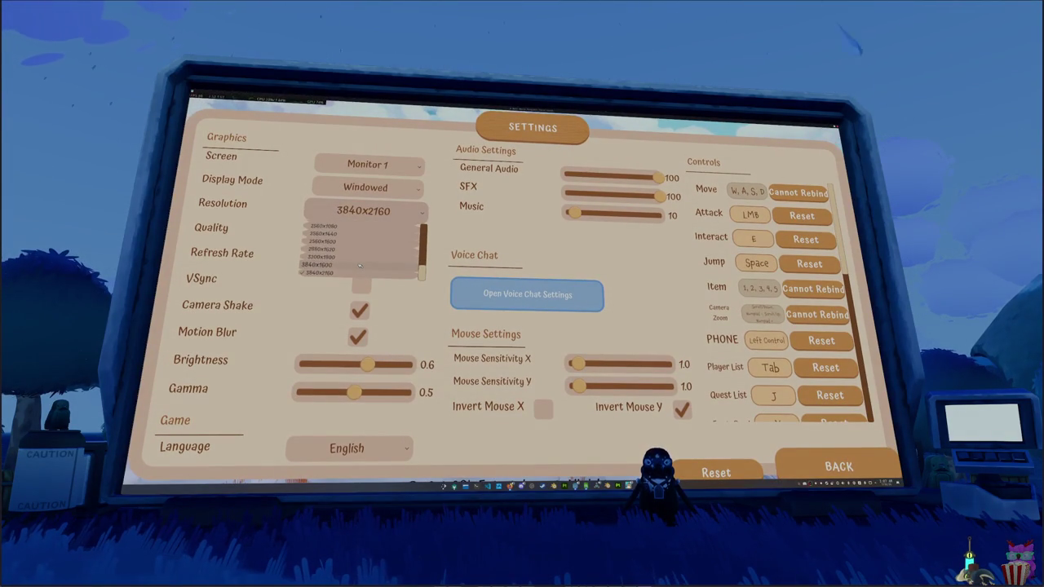
{"action": "left_click", "coordinate": [349, 234]}
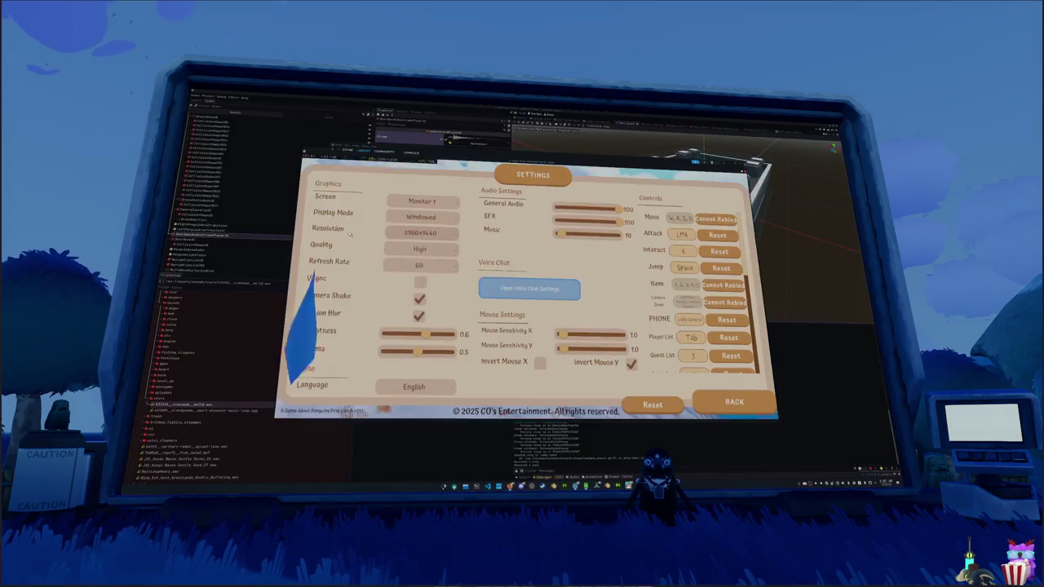
{"action": "left_click", "coordinate": [413, 265]}
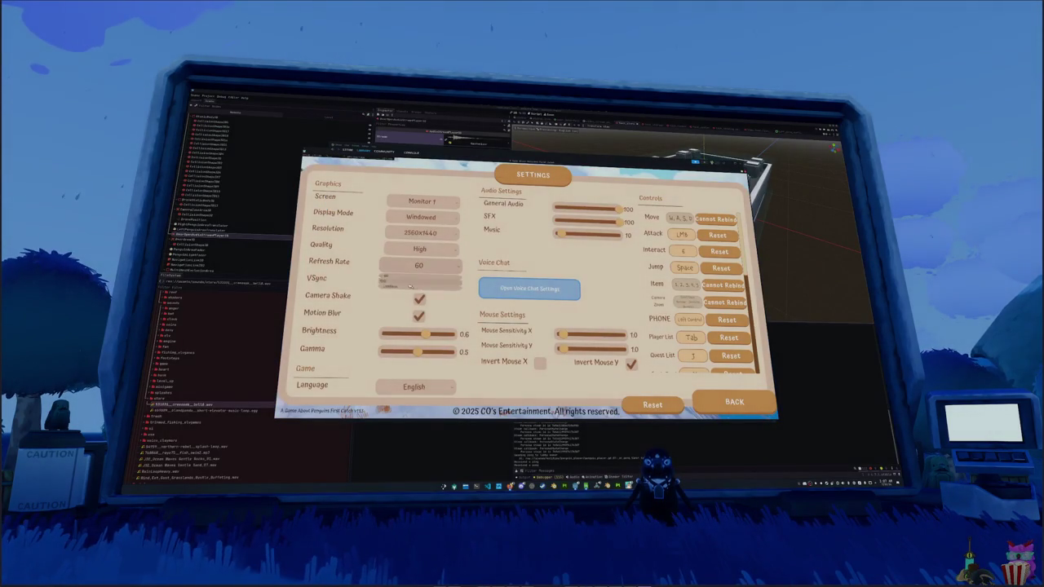
{"action": "left_click", "coordinate": [403, 279]}
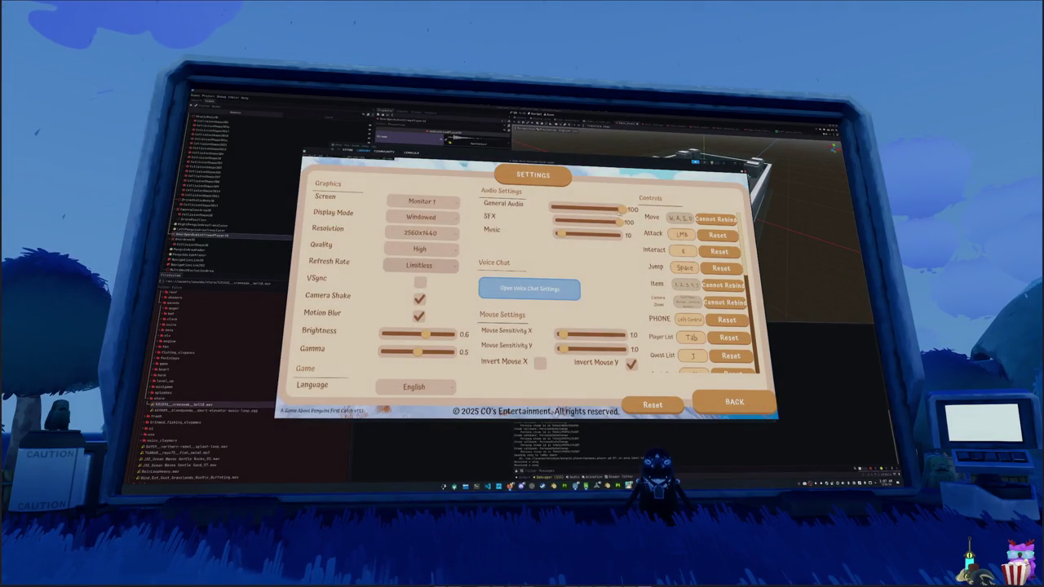
Step: Lower the General Audio volume to about 30 and go back to the main menu
{"action": "left_click", "coordinate": [579, 209]}
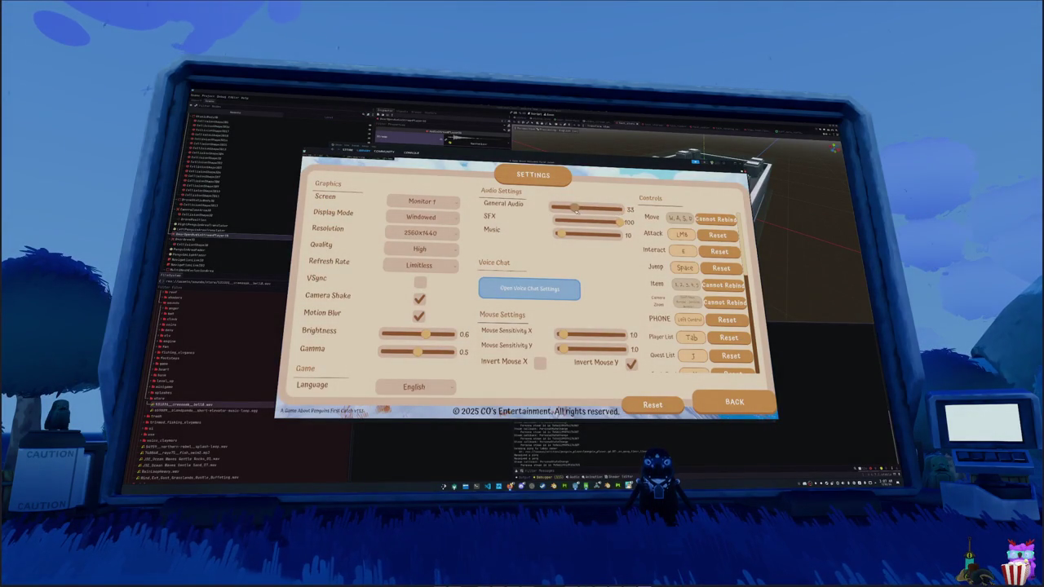
{"action": "left_click_drag", "start_coordinate": [576, 211], "coordinate": [574, 210]}
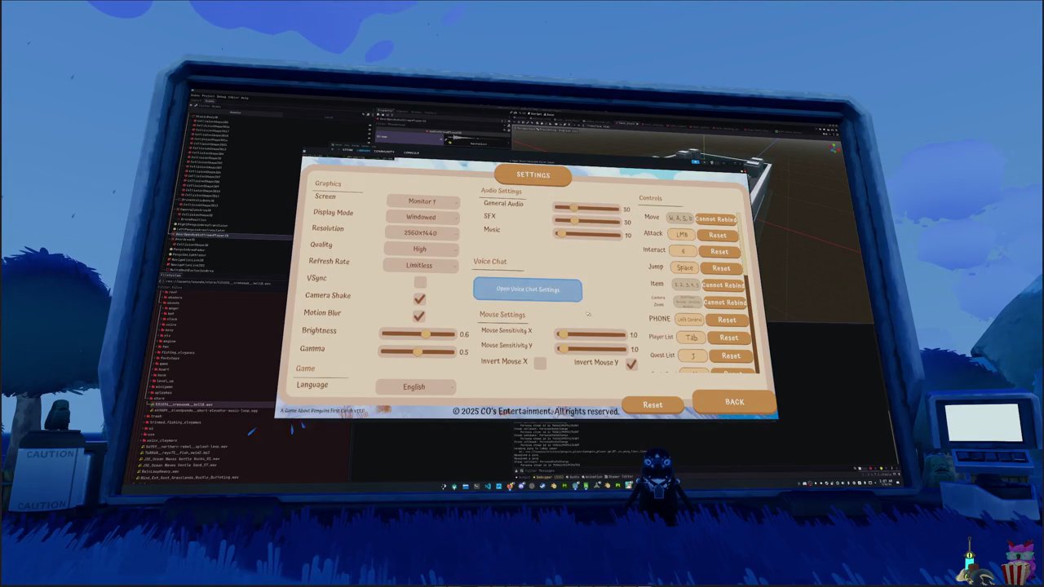
{"action": "left_click", "coordinate": [739, 403]}
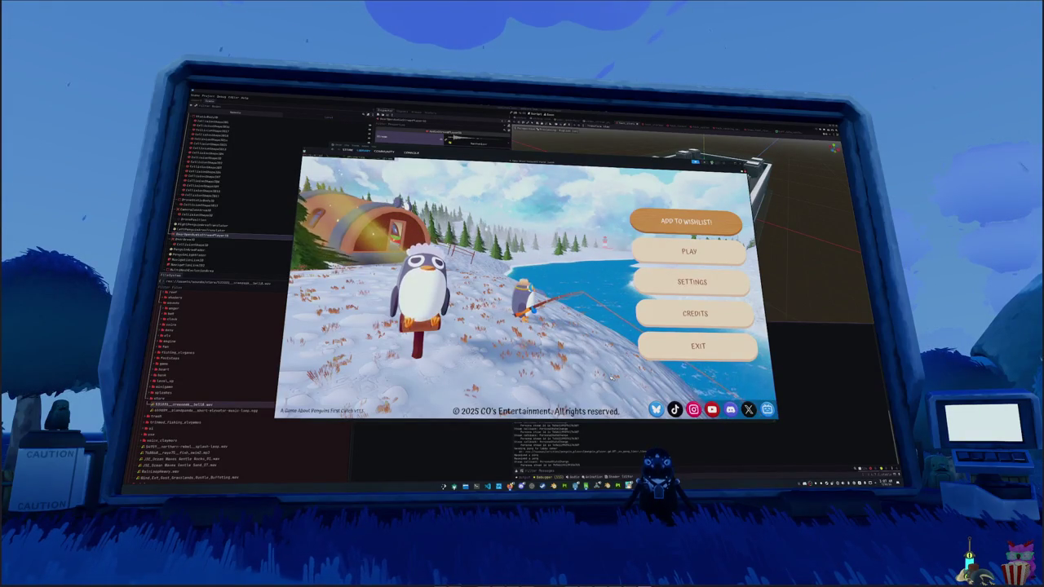
Step: Create a new room from the Play menu and start the game
{"action": "left_click", "coordinate": [689, 251]}
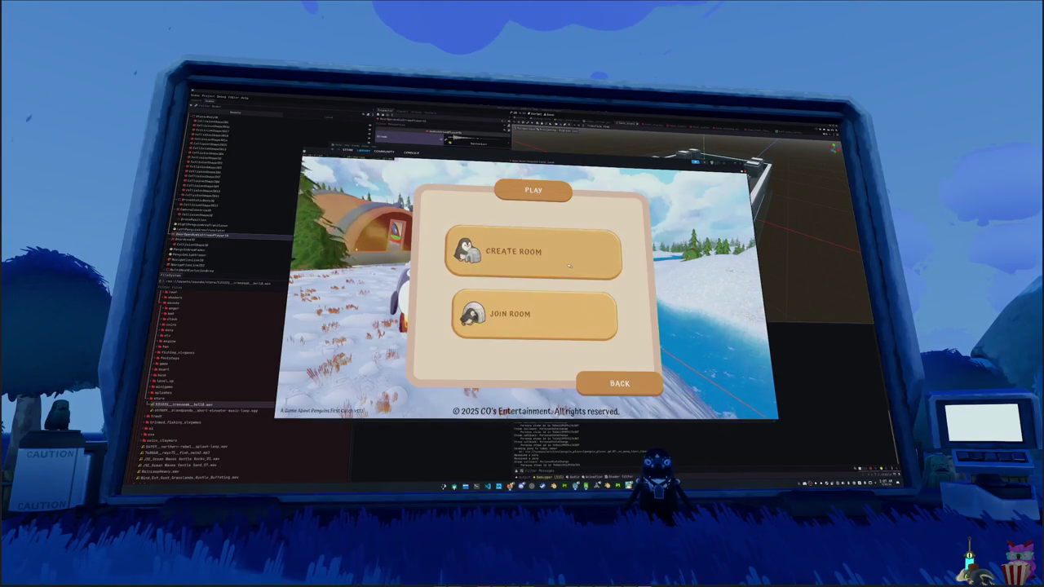
{"action": "left_click", "coordinate": [569, 265]}
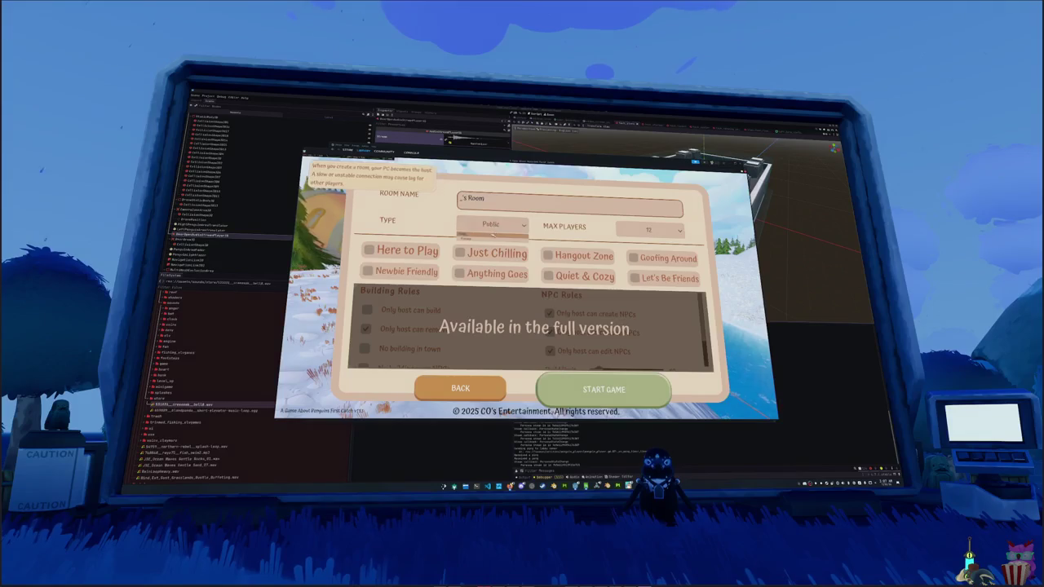
{"action": "left_click", "coordinate": [604, 389]}
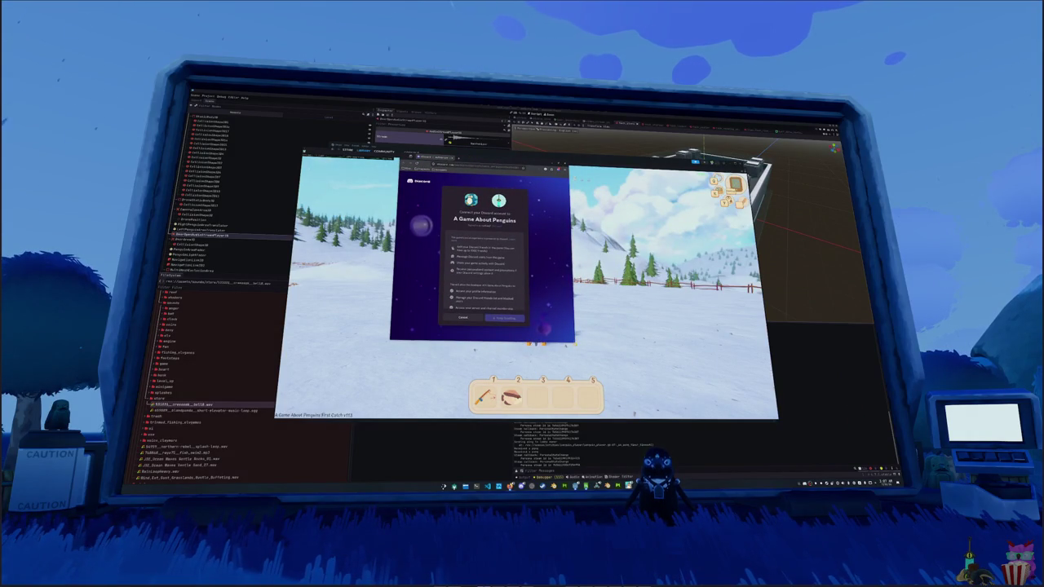
Step: Review the Discord authorization permissions for A Game About Penguins, then cancel the request
{"action": "scroll", "coordinate": [499, 278], "scroll_direction": "down", "scroll_amount": 3}
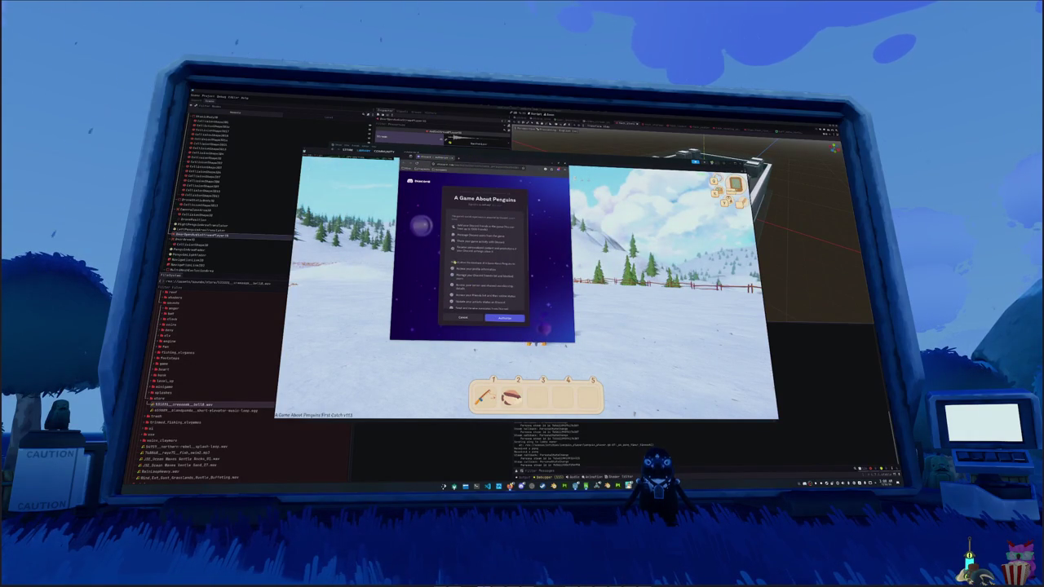
{"action": "scroll", "coordinate": [486, 253], "scroll_direction": "down", "scroll_amount": 5}
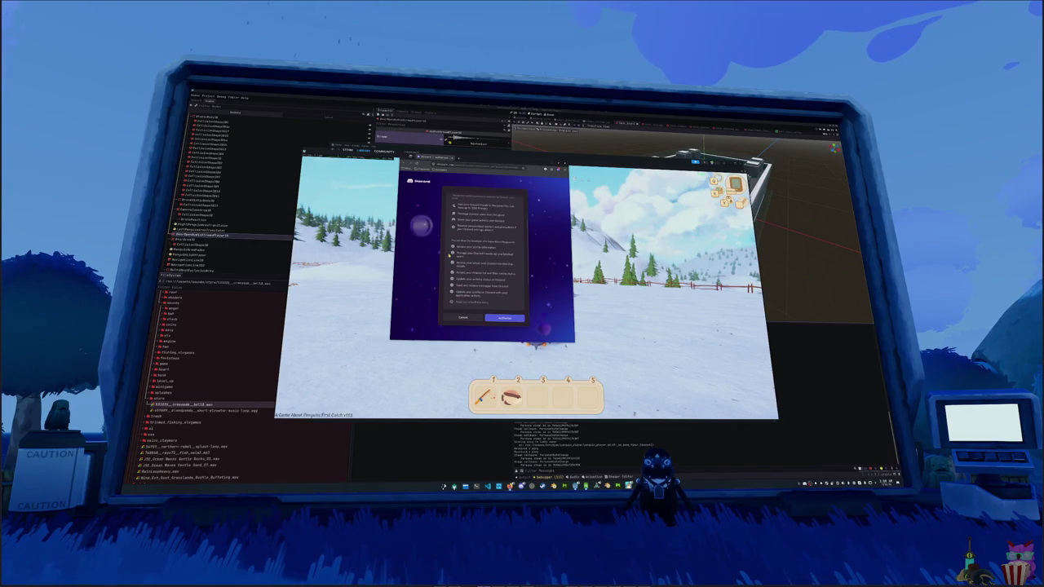
{"action": "scroll", "coordinate": [485, 253], "scroll_direction": "down", "scroll_amount": 3}
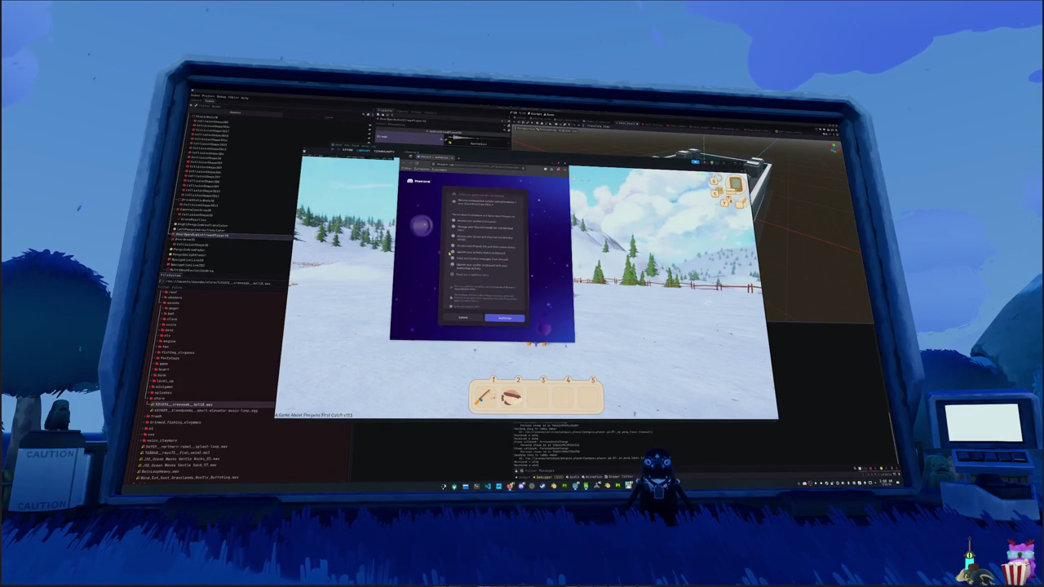
{"action": "scroll", "coordinate": [449, 252], "scroll_direction": "up", "scroll_amount": 3}
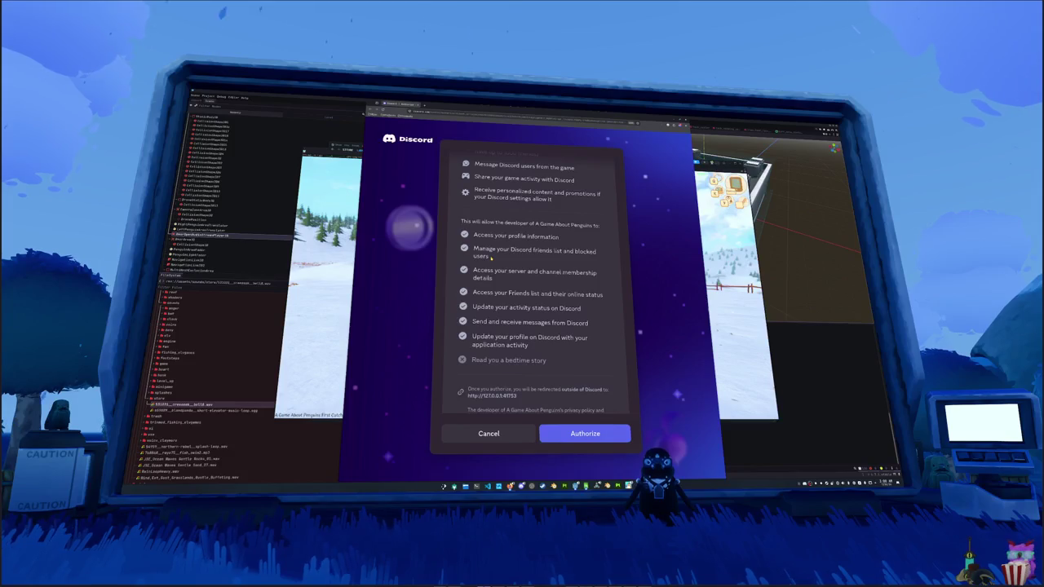
{"action": "scroll", "coordinate": [491, 258], "scroll_direction": "down", "scroll_amount": 2}
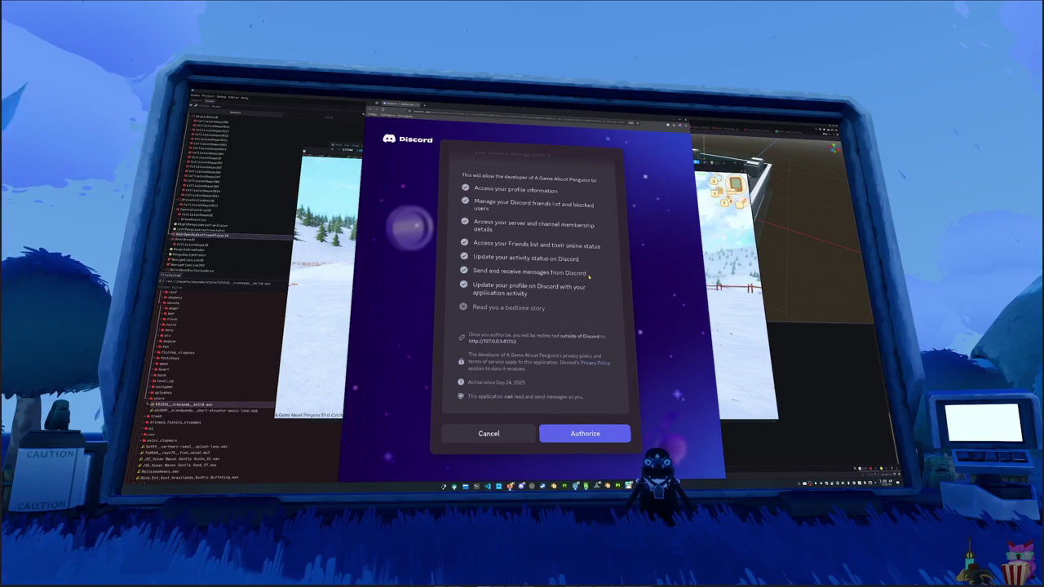
{"action": "scroll", "coordinate": [588, 277], "scroll_direction": "up", "scroll_amount": 2}
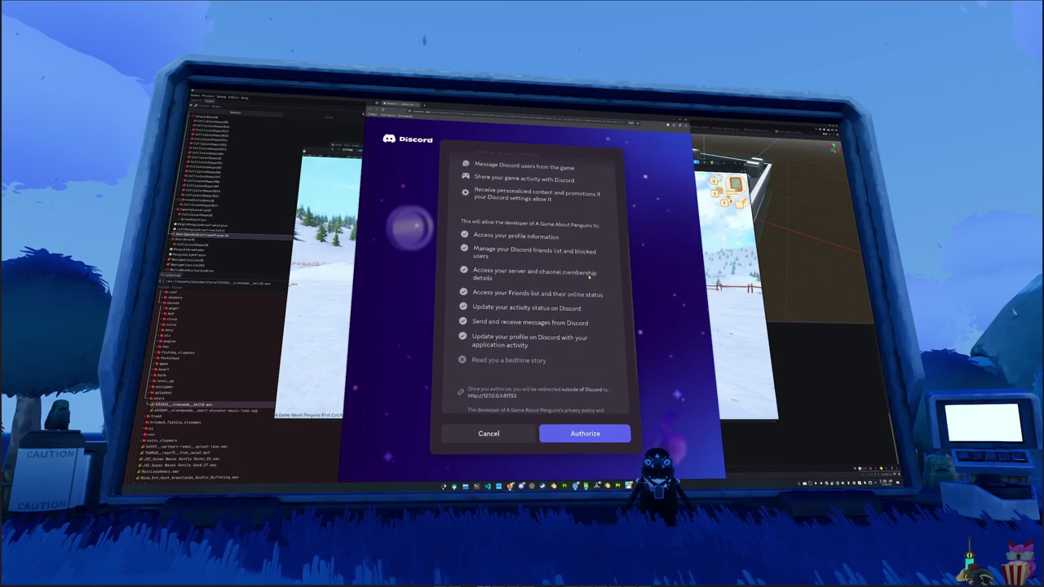
{"action": "left_click", "coordinate": [478, 435]}
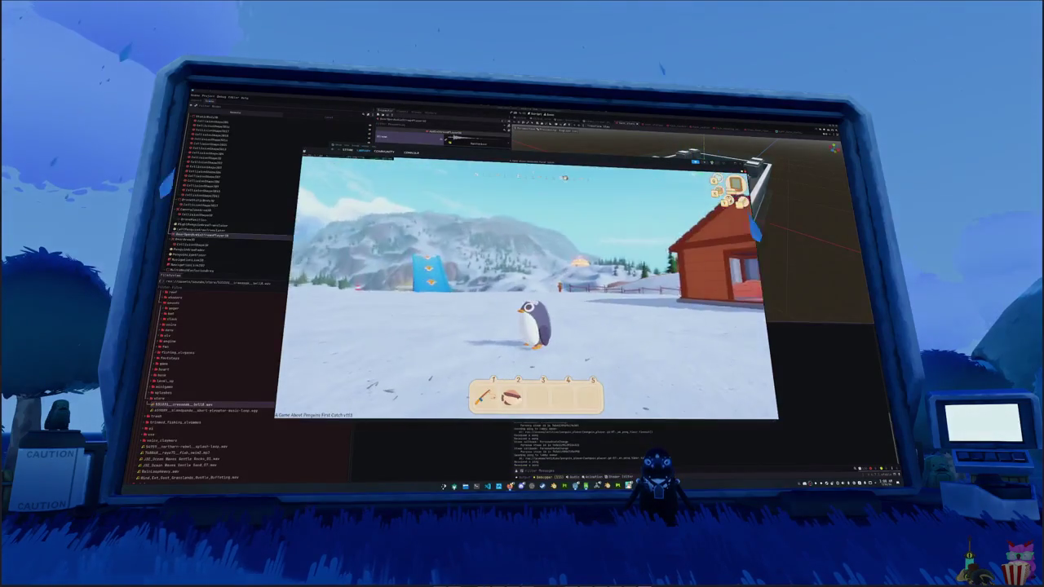
Step: Walk the penguin through the village around to the fountain's right side
{"action": "key", "text": "a"}
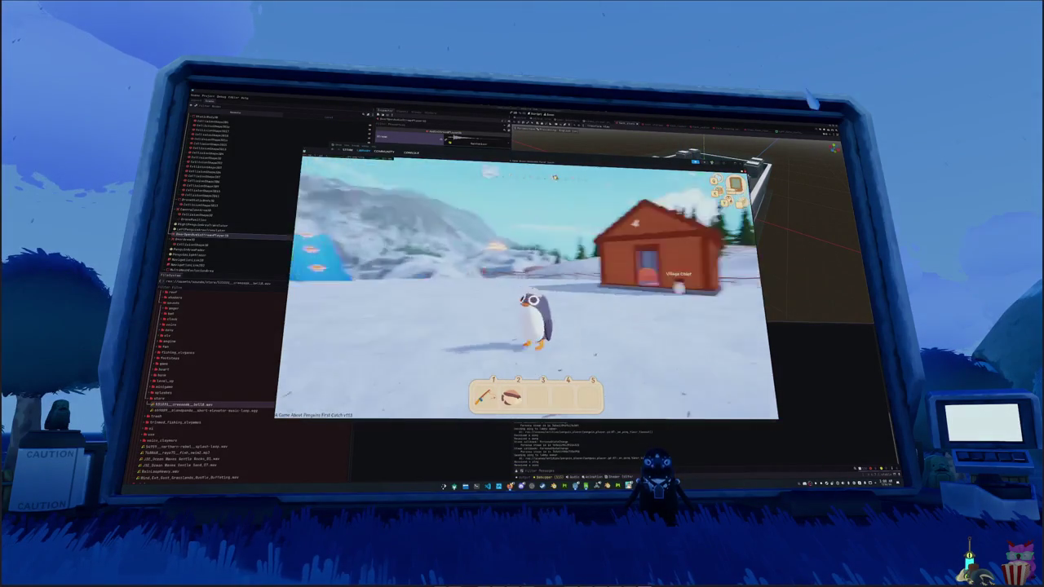
{"action": "key", "text": "w"}
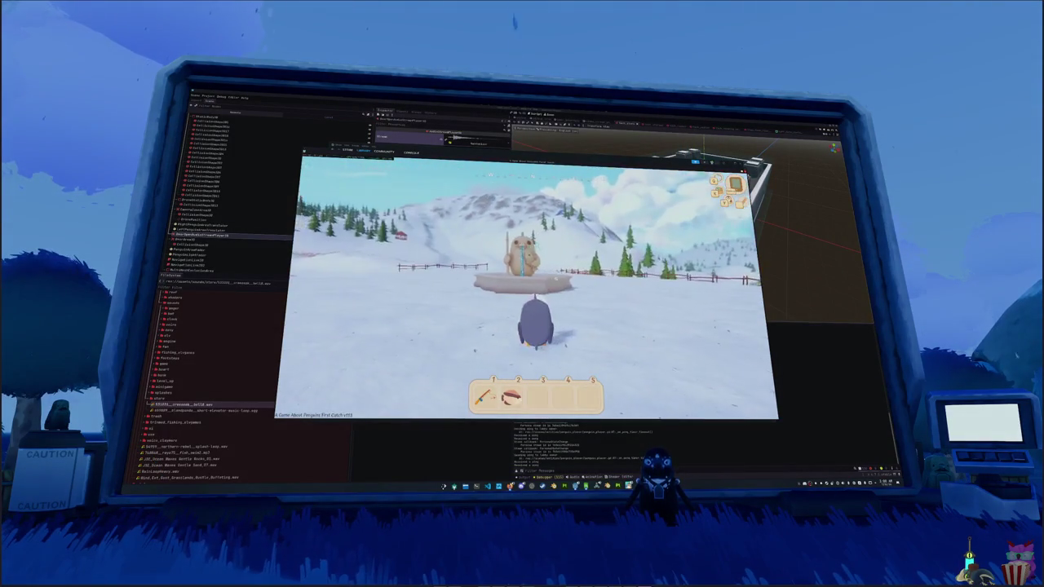
{"action": "key", "text": "a"}
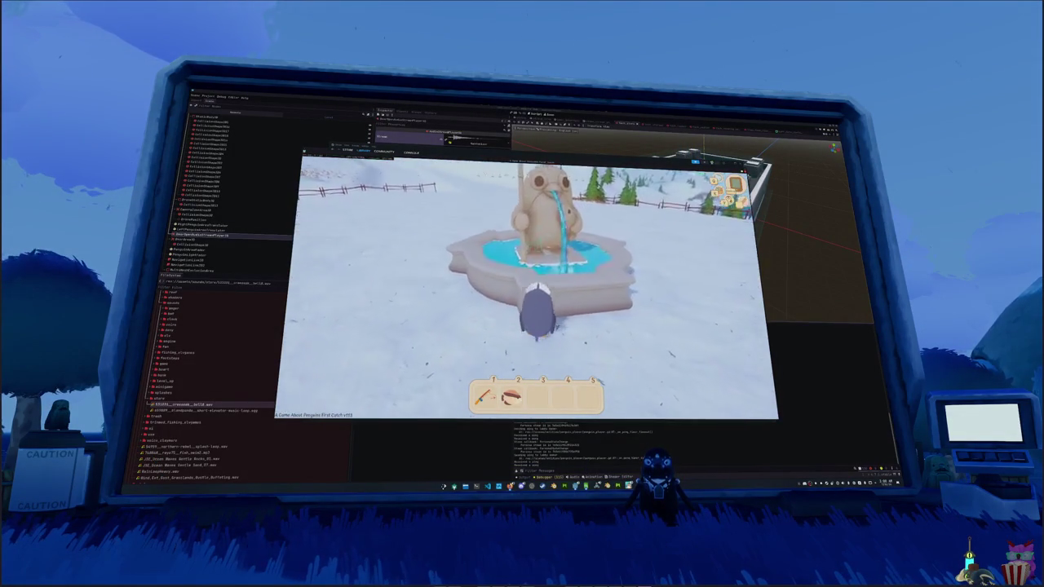
{"action": "key", "text": "w"}
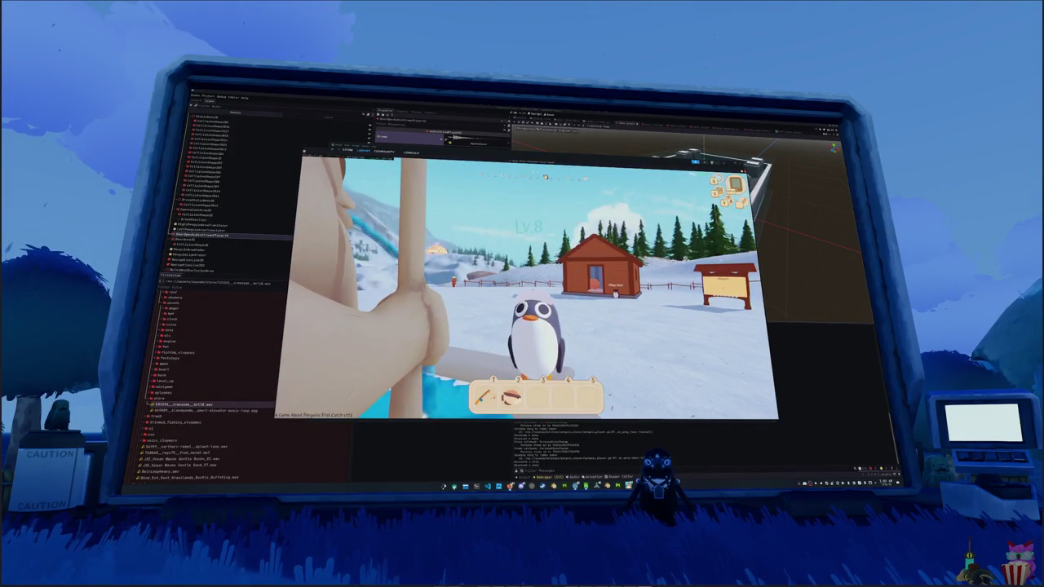
Step: Capture a region screenshot of the giant arm, then raise the catch box over the hooked fish
{"action": "key", "text": "super+shift+Print"}
{"action": "mouse_move", "coordinate": [466, 261]}
{"action": "left_mouse_down"}
{"action": "mouse_move", "coordinate": [354, 334]}
{"action": "mouse_move", "coordinate": [350, 393]}
{"action": "left_mouse_up"}
{"action": "key", "text": "Escape"}
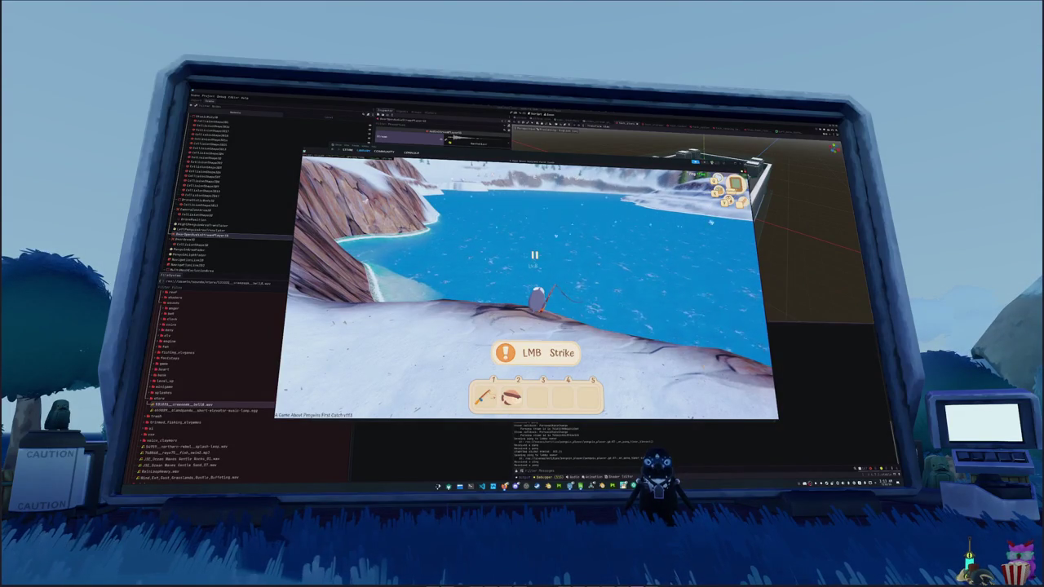
{"action": "key", "text": "w"}
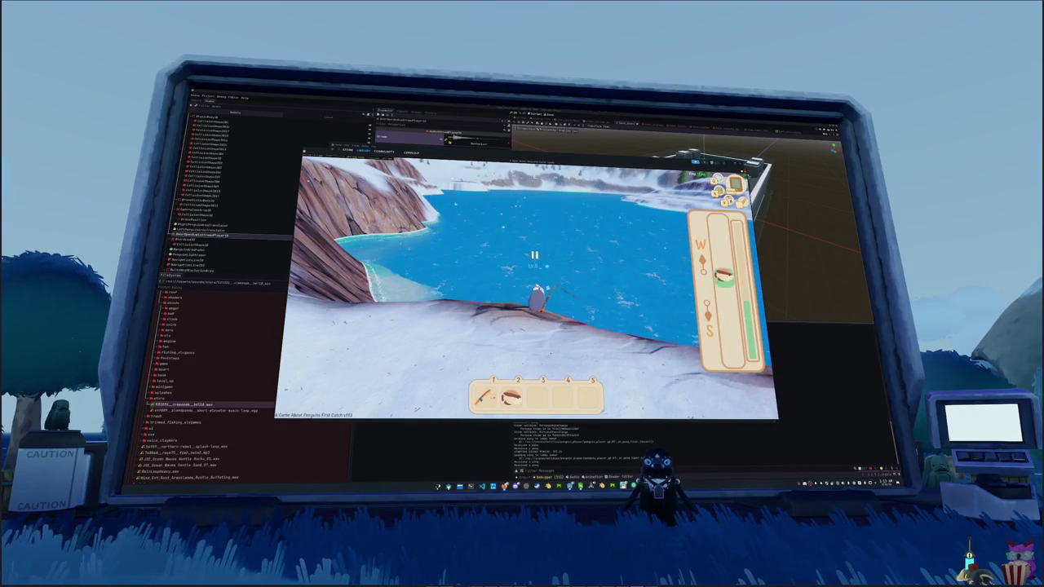
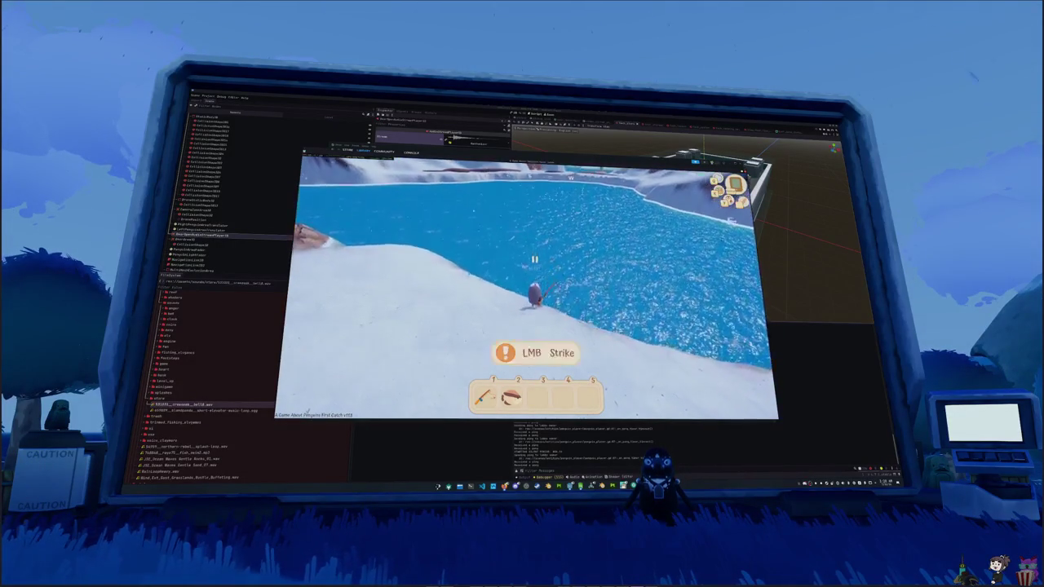
Step: Strike to land the Azure Damsel, briefly toggle the Start menu, then cast again
{"action": "left_click", "coordinate": [534, 259]}
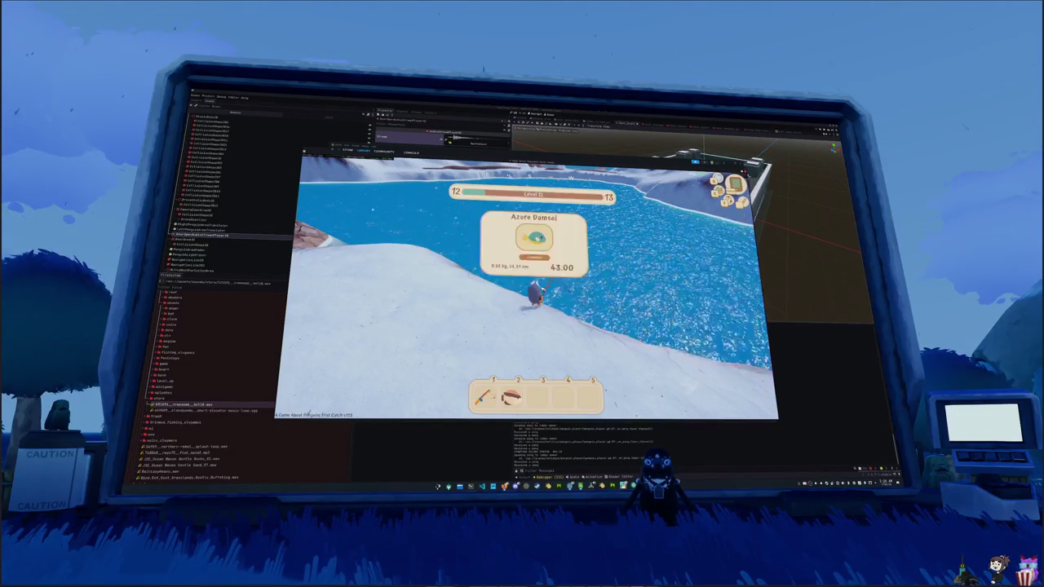
{"action": "key", "text": "super"}
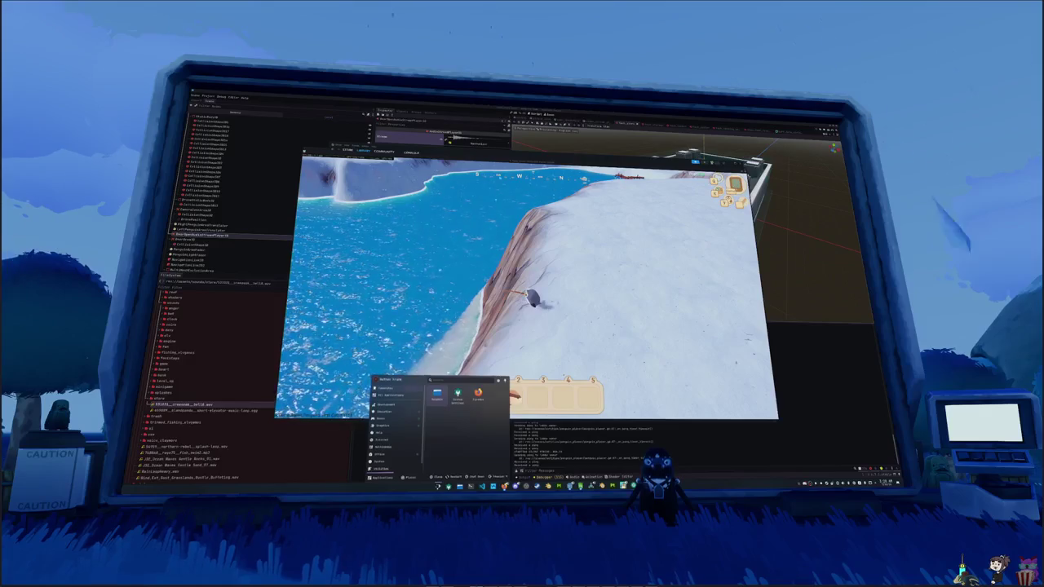
{"action": "key", "text": "Escape"}
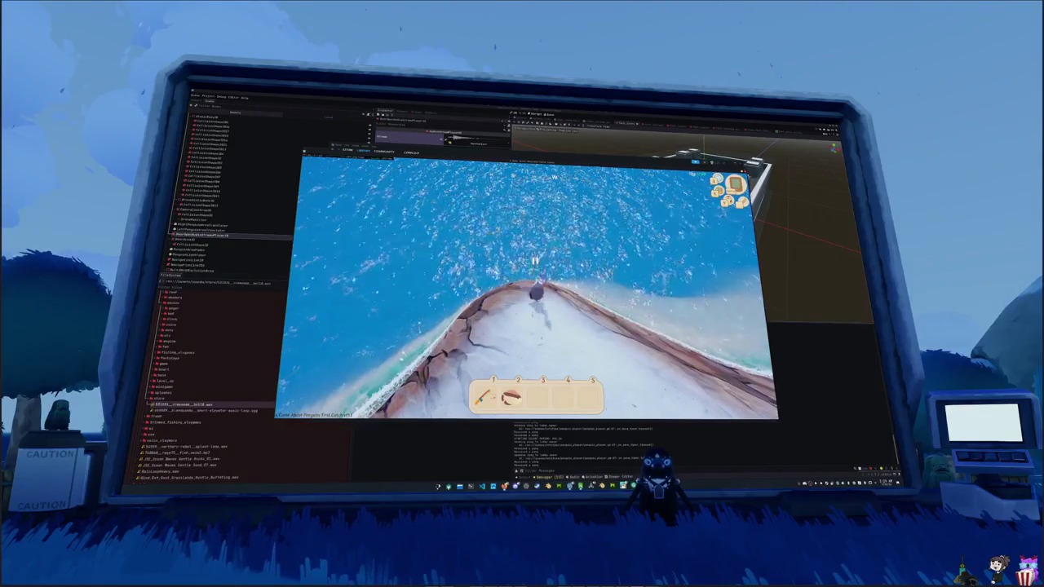
{"action": "left_click_drag", "start_coordinate": [430, 296], "coordinate": [684, 307]}
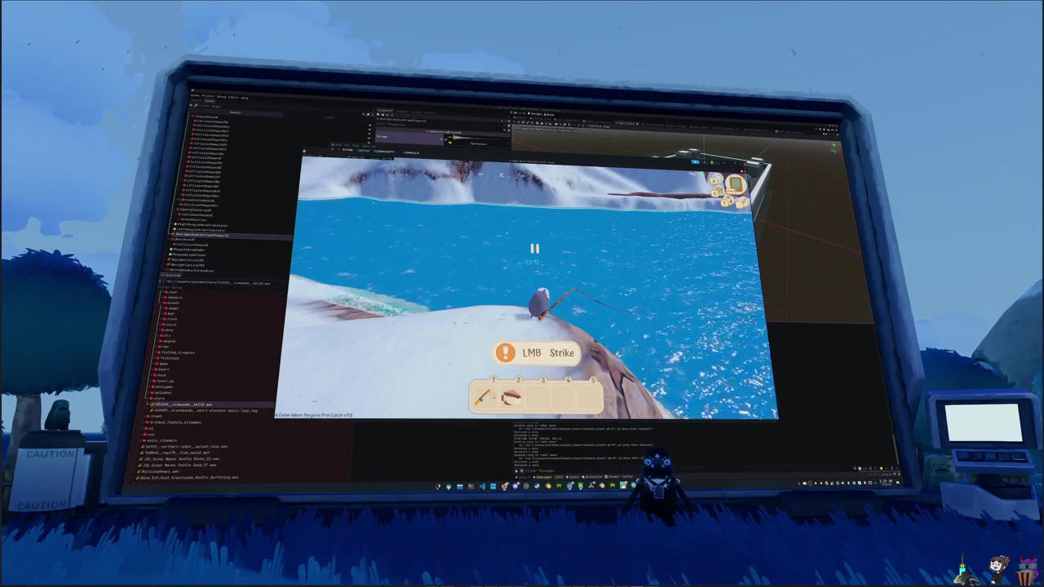
Step: Strike and reel in the biting fish, keeping the catch zone on it with W
{"action": "left_click", "coordinate": [534, 249]}
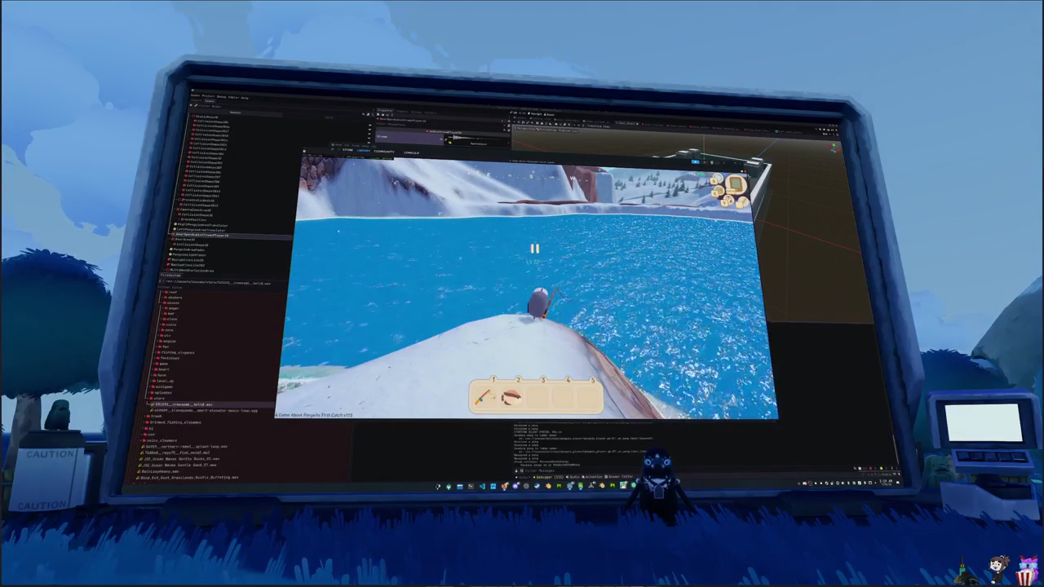
{"action": "left_click", "coordinate": [534, 249]}
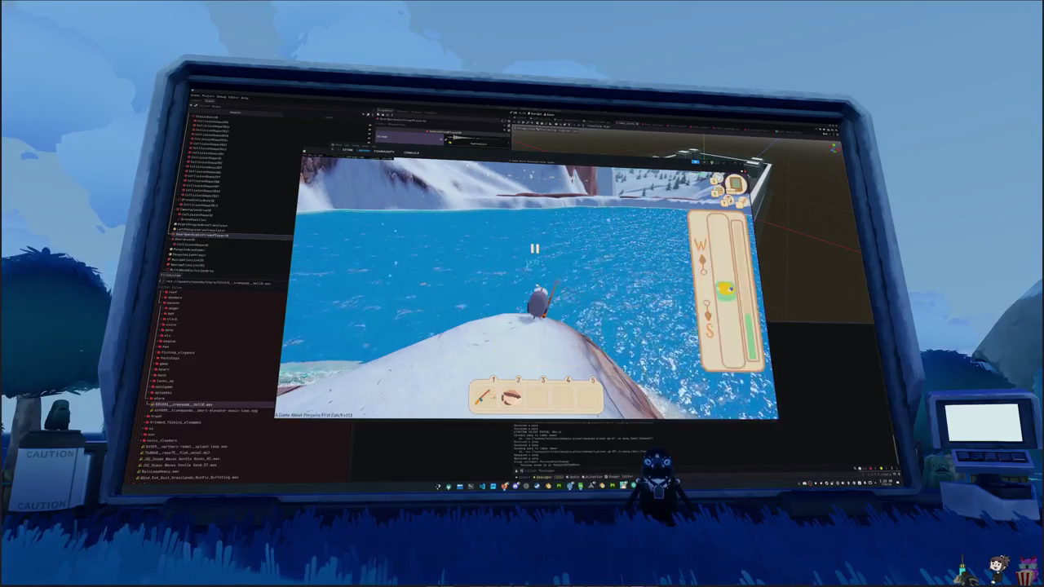
{"action": "key", "text": "w"}
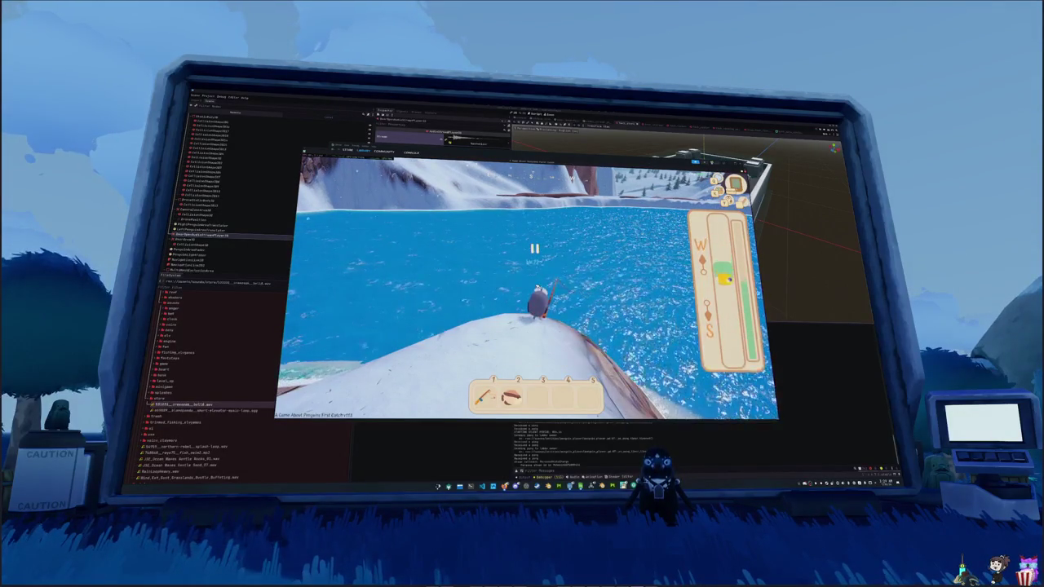
{"action": "key", "text": "w"}
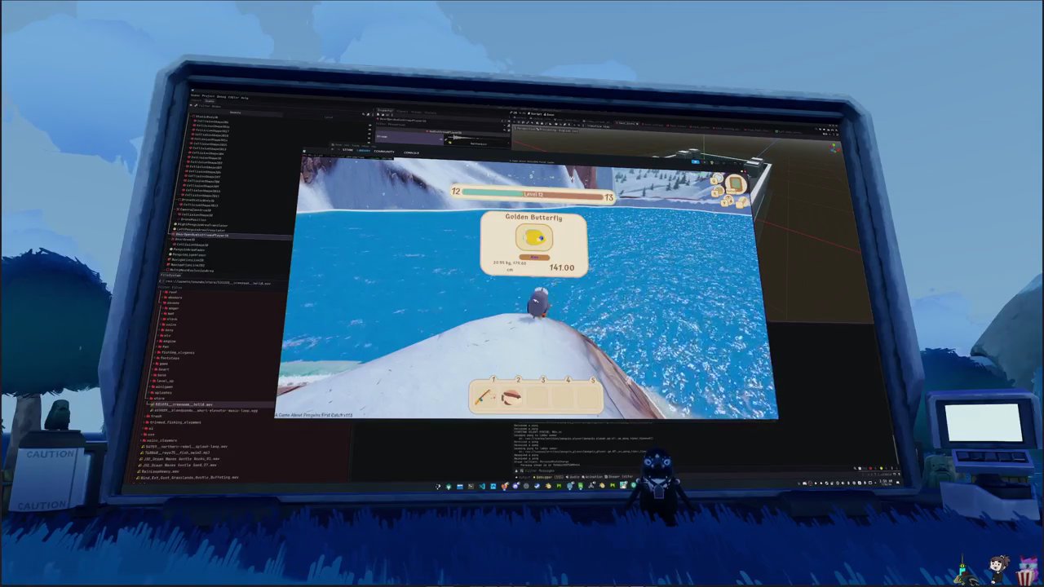
Step: Open the inventory and view the Golden Butterfly's length and weight, worth 141
{"action": "key", "text": "a"}
{"action": "key", "text": "a"}
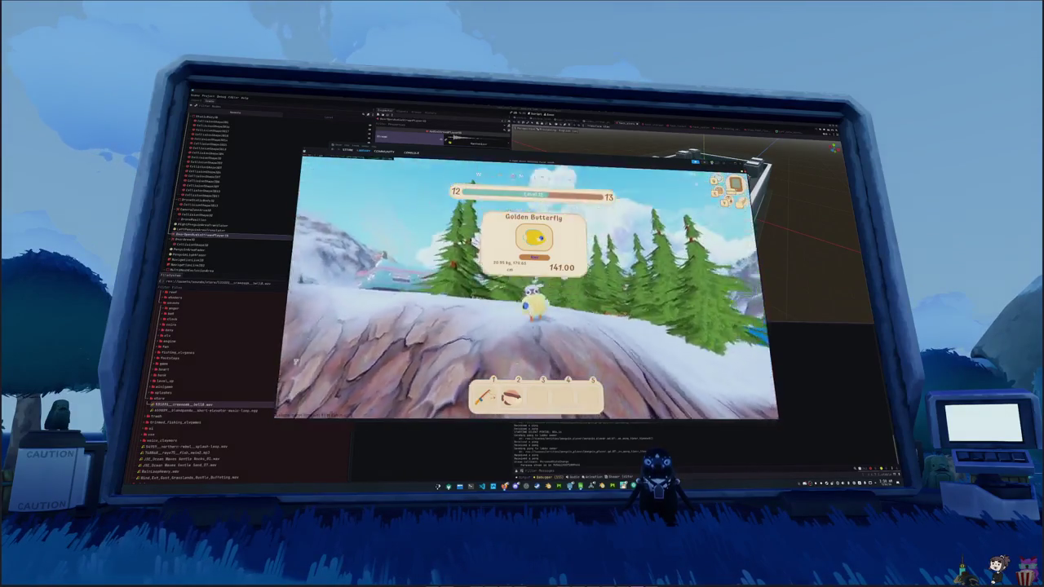
{"action": "key", "text": "d"}
{"action": "key", "text": "i"}
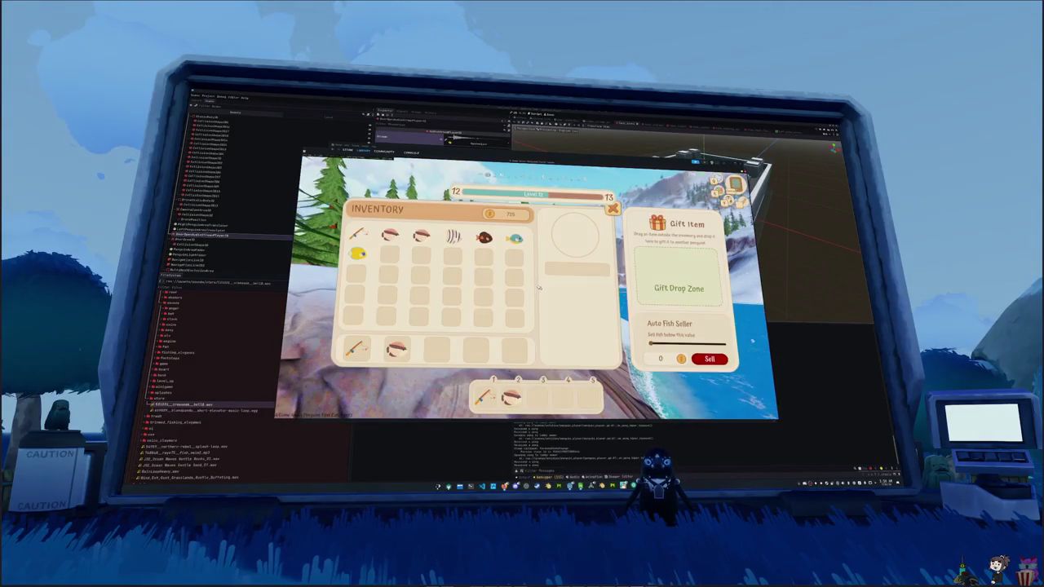
{"action": "left_click", "coordinate": [357, 254]}
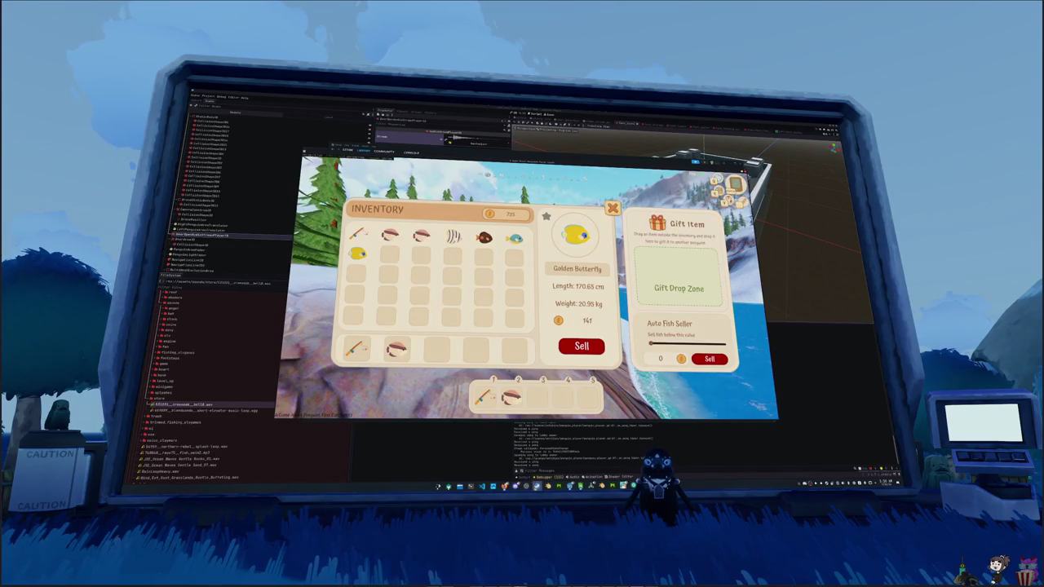
{"action": "left_click", "coordinate": [615, 486]}
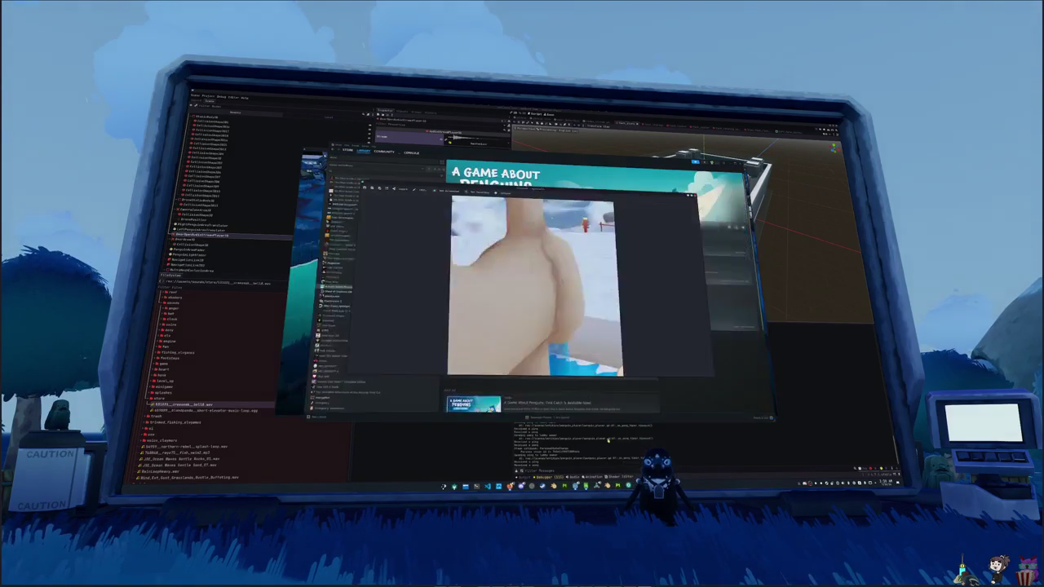
Step: Dismiss the trailer and uninstall A Game About Penguins via Manage > Uninstall
{"action": "left_click", "coordinate": [648, 327]}
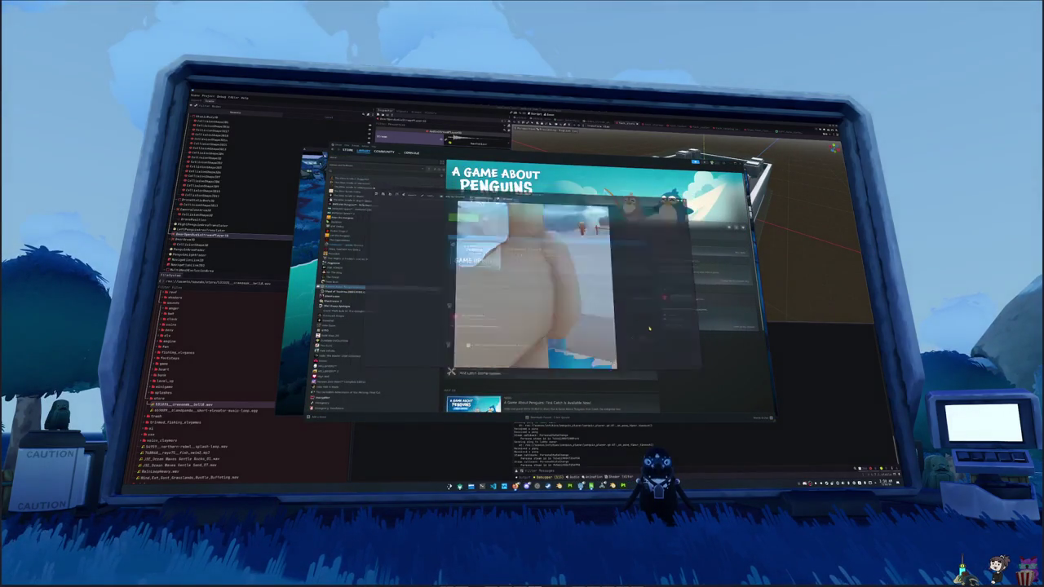
{"action": "left_click", "coordinate": [729, 227]}
{"action": "left_click", "coordinate": [716, 261]}
{"action": "left_click", "coordinate": [565, 291]}
Step: Remove A Game About Penguins from the account via its library entry's Manage menu
{"action": "right_click", "coordinate": [346, 287]}
{"action": "mouse_move", "coordinate": [357, 309]}
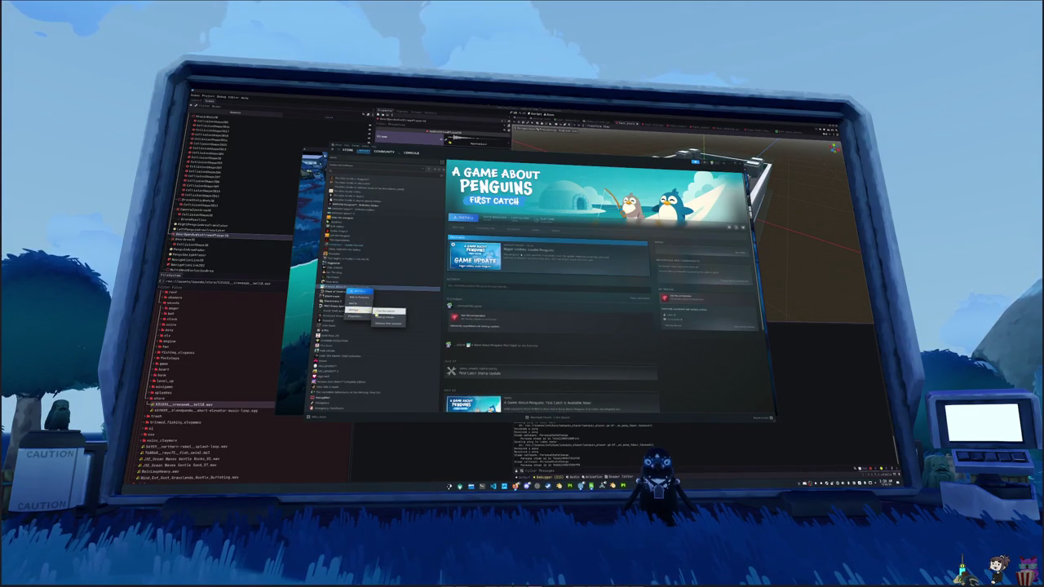
{"action": "left_click", "coordinate": [388, 323]}
{"action": "left_click", "coordinate": [566, 299]}
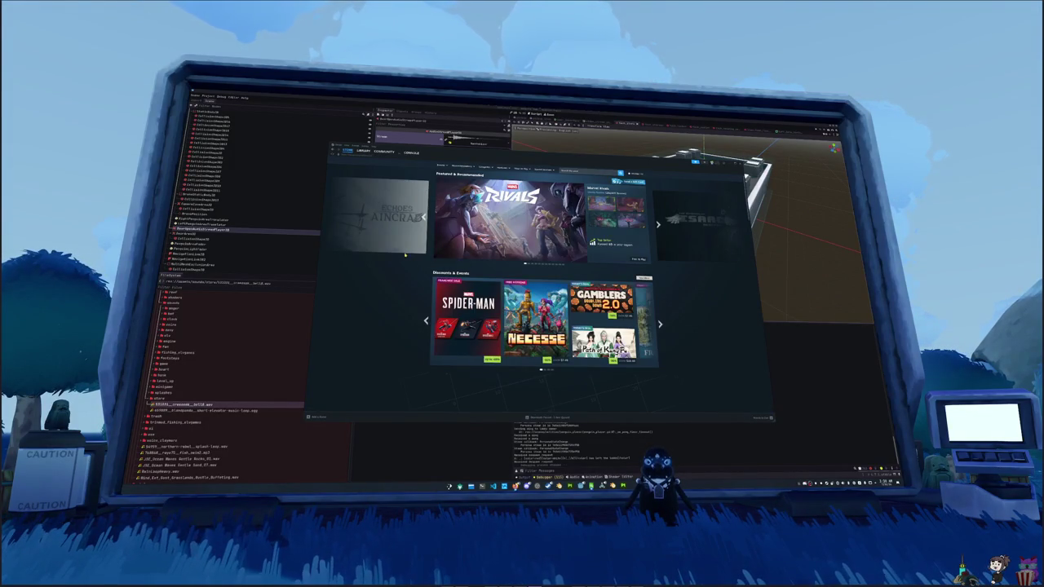
Step: Search the store for 'game', open Transformice's page, and cancel its install prompt
{"action": "scroll", "coordinate": [394, 296], "scroll_direction": "up", "scroll_amount": 1}
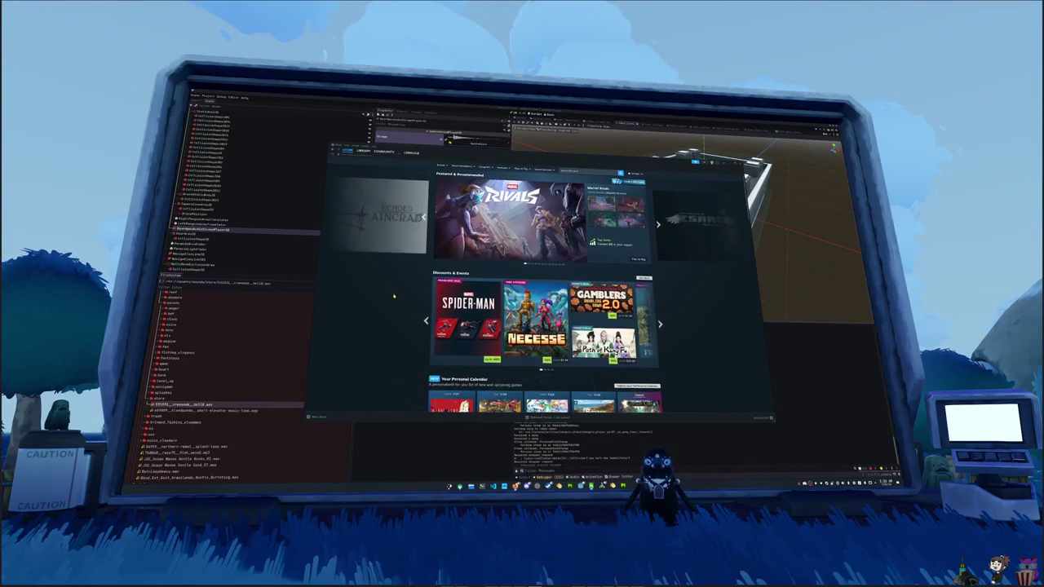
{"action": "mouse_move", "coordinate": [601, 302]}
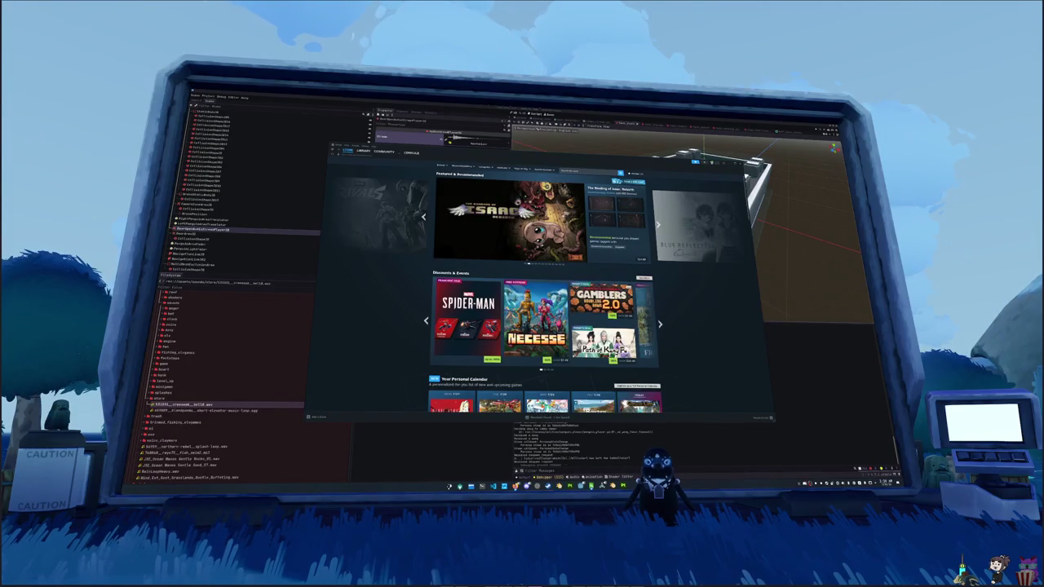
{"action": "left_click", "coordinate": [581, 170]}
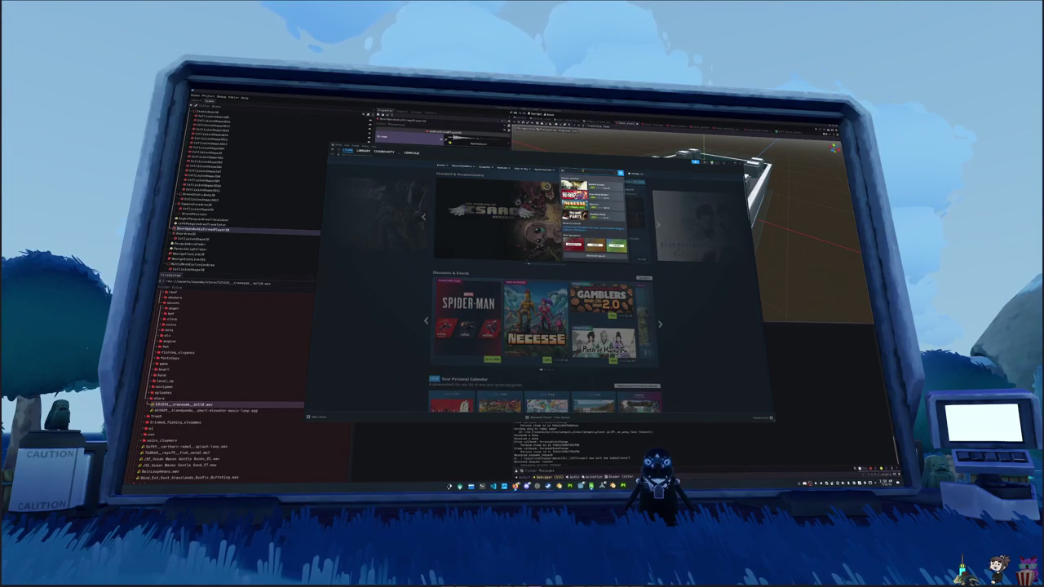
{"action": "type", "text": "game"}
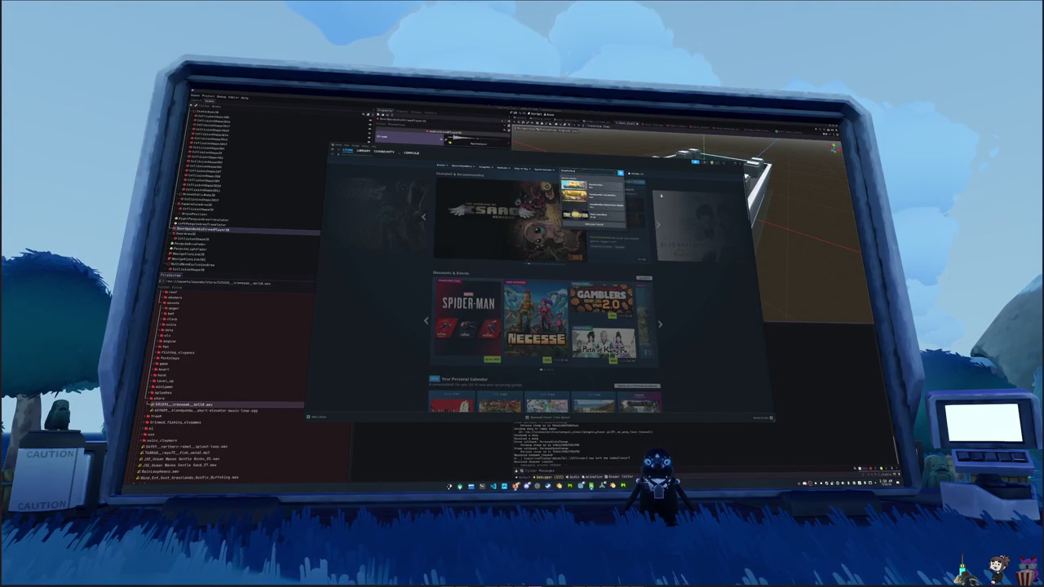
{"action": "left_click", "coordinate": [594, 186]}
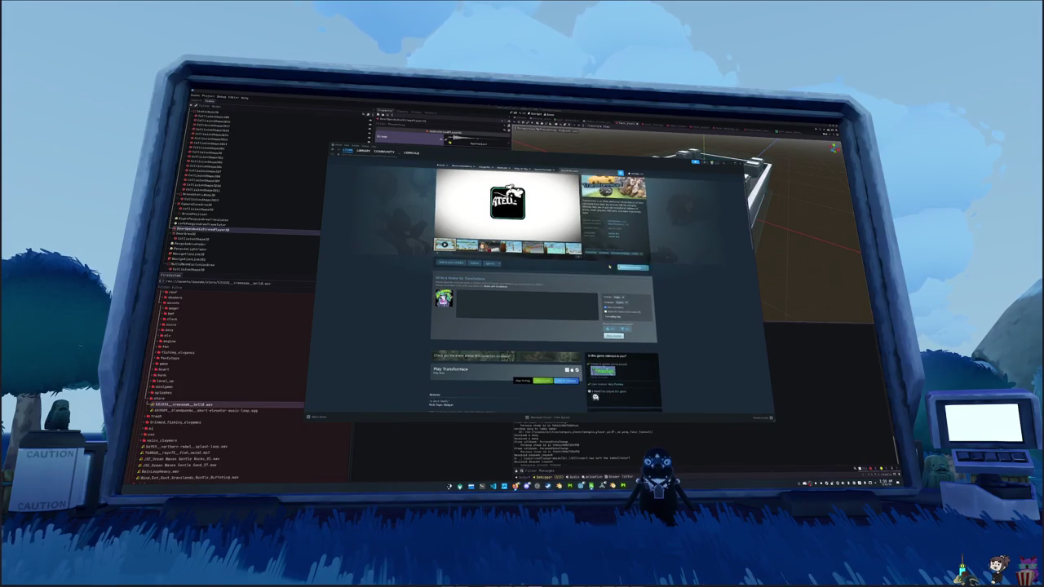
{"action": "scroll", "coordinate": [592, 329], "scroll_direction": "down", "scroll_amount": 3}
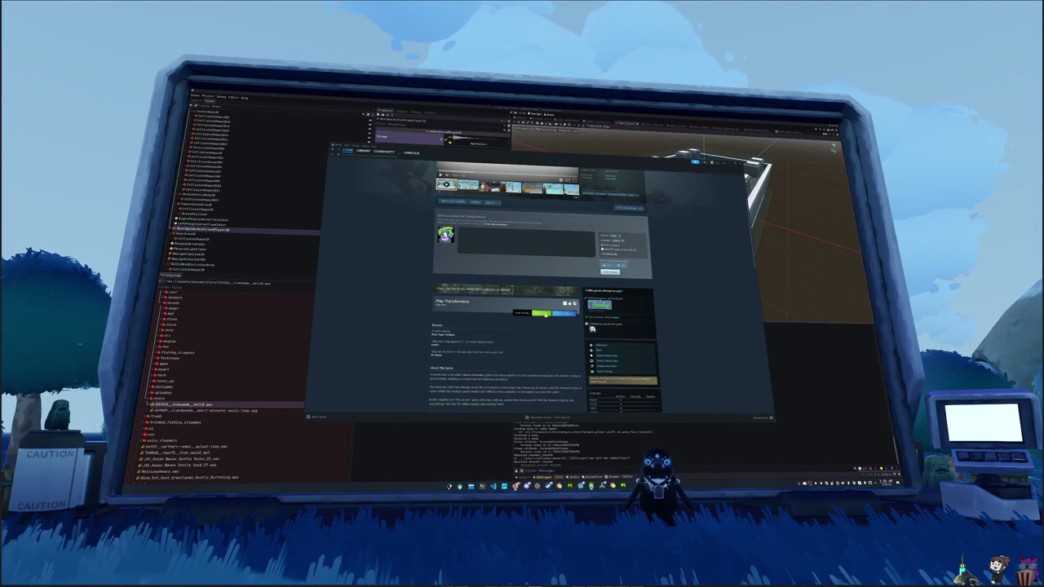
{"action": "left_click", "coordinate": [540, 312]}
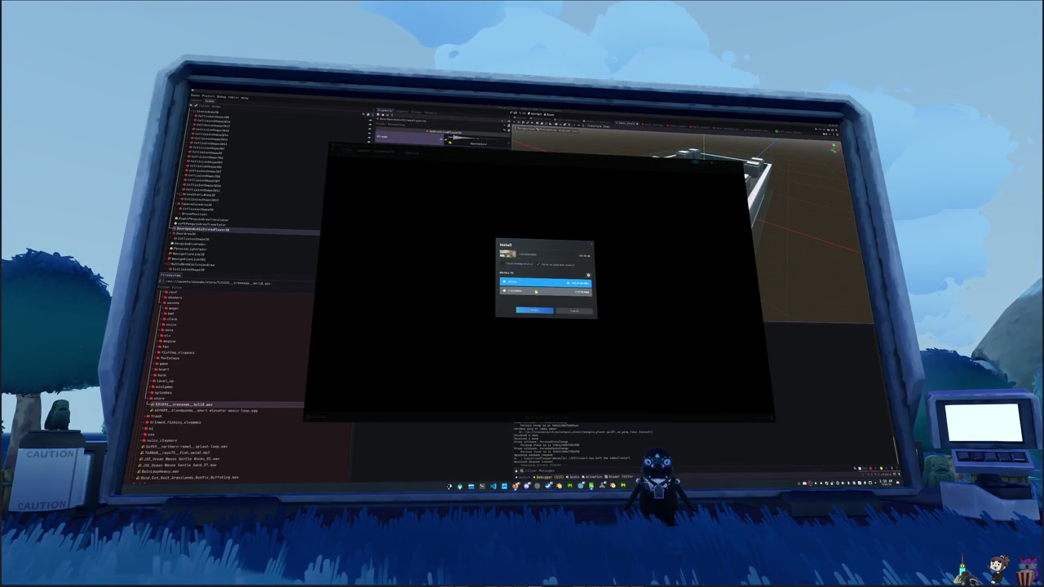
{"action": "left_click", "coordinate": [542, 309]}
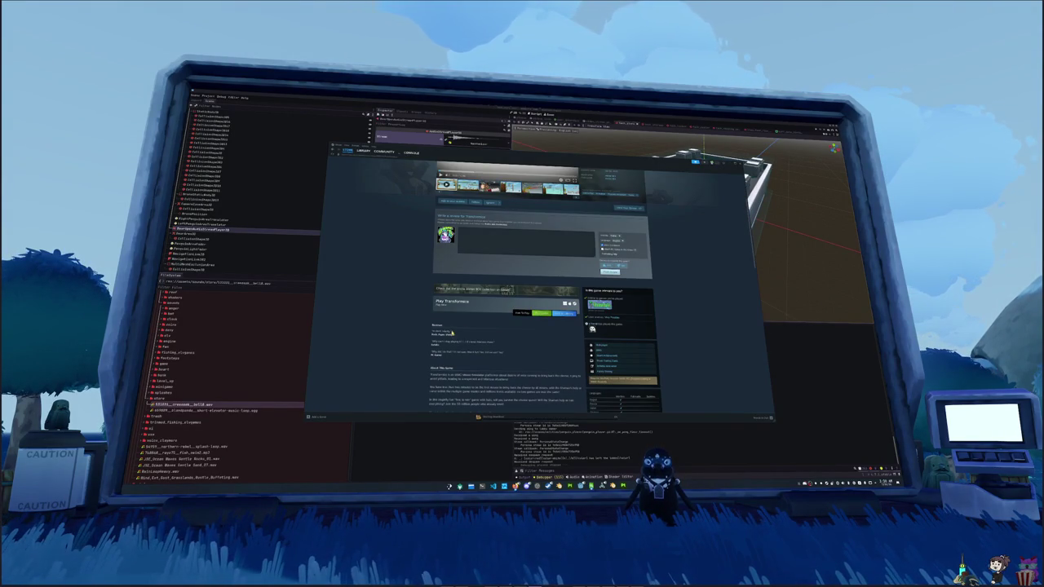
Step: Run a store search for 'peak'
{"action": "scroll", "coordinate": [416, 335], "scroll_direction": "up", "scroll_amount": 3}
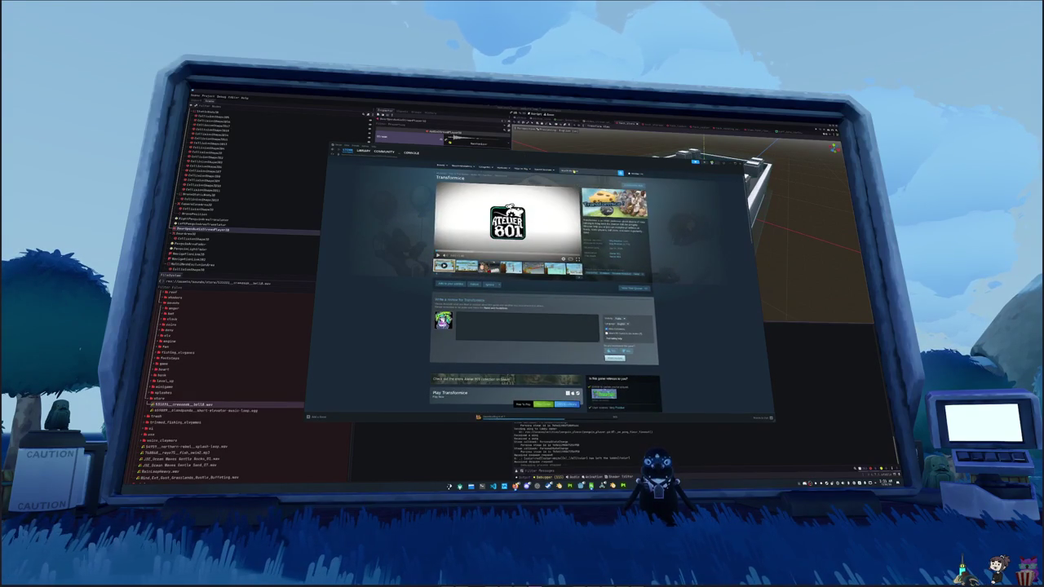
{"action": "left_click", "coordinate": [580, 172]}
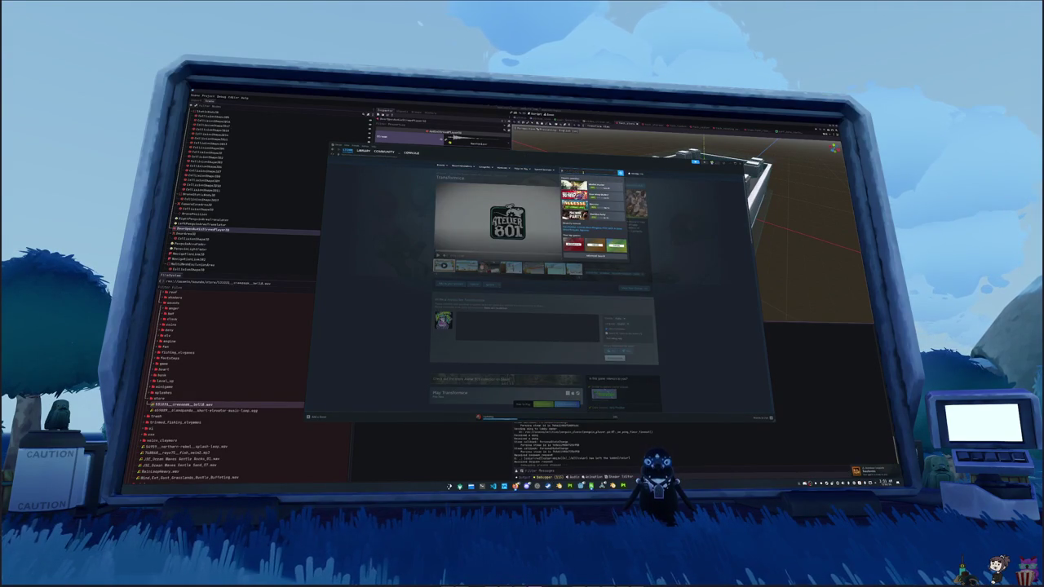
{"action": "key", "text": "Return"}
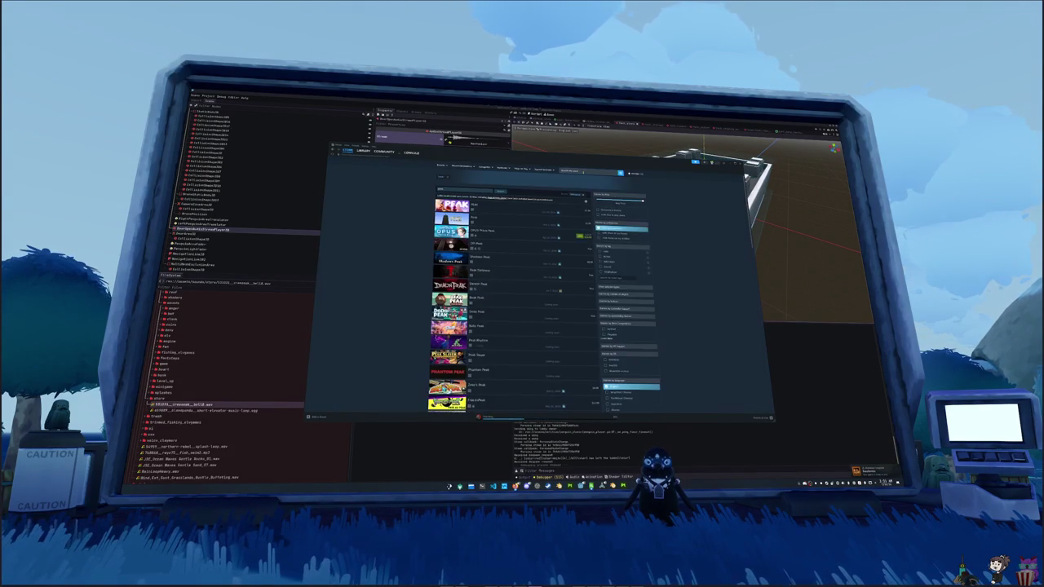
Step: Open the first Peak result, go back, then open the second Peak result's page
{"action": "left_click", "coordinate": [530, 203]}
{"action": "mouse_move", "coordinate": [346, 151]}
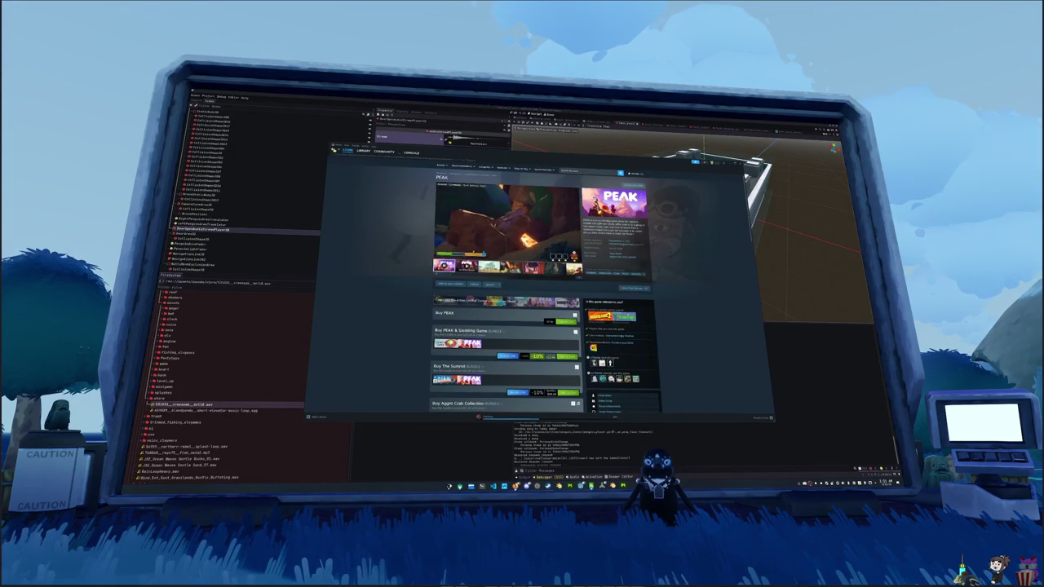
{"action": "key", "text": "alt+Left"}
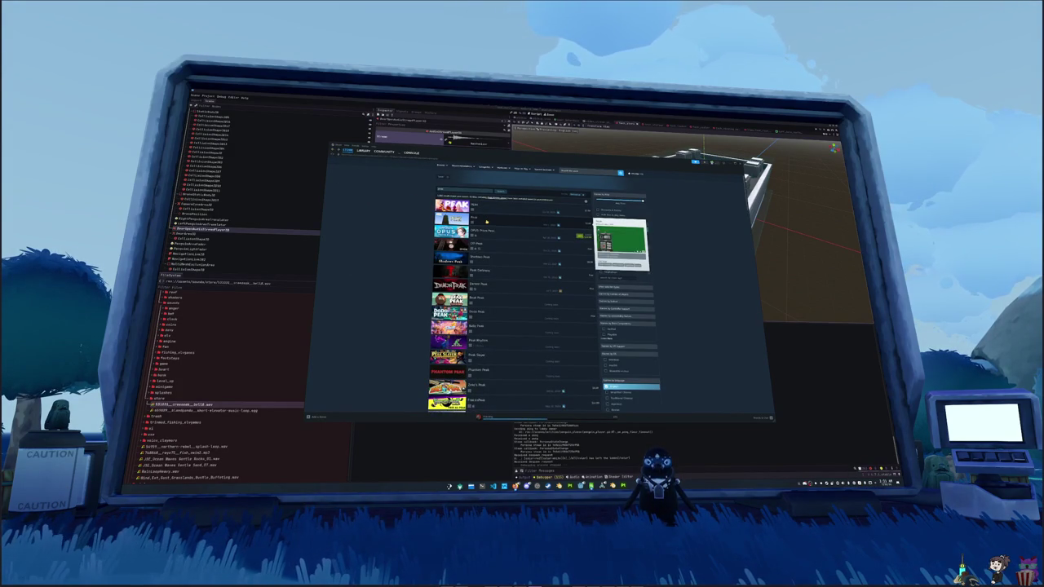
{"action": "left_click", "coordinate": [486, 221]}
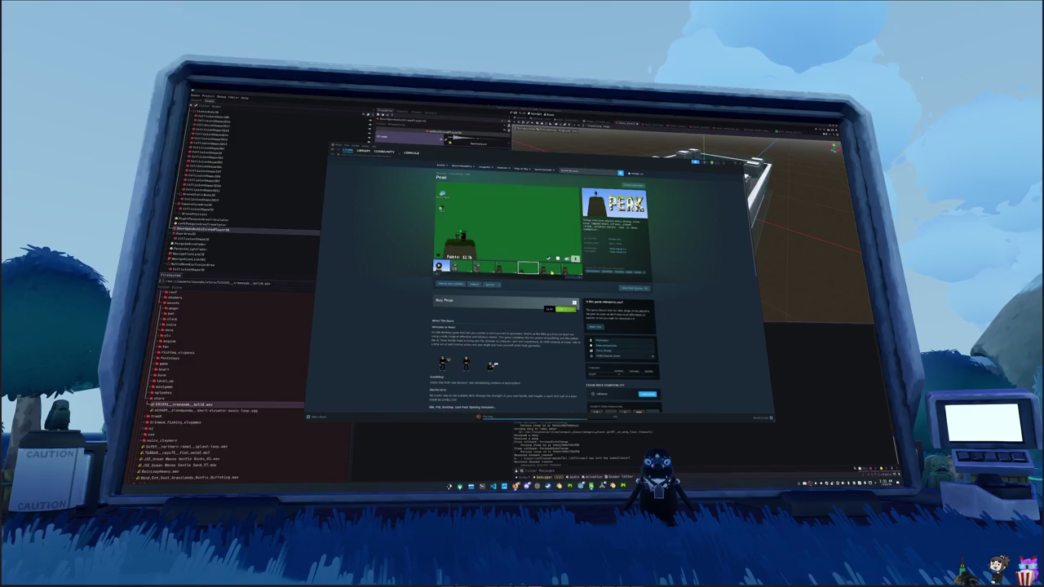
{"action": "scroll", "coordinate": [515, 321], "scroll_direction": "down", "scroll_amount": 5}
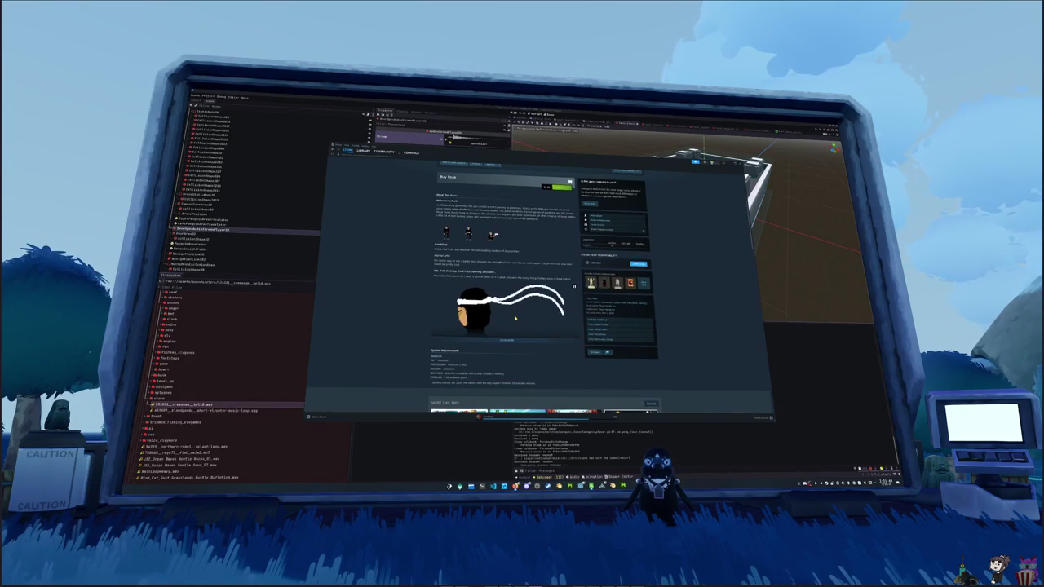
Step: Browse the Peak page, open the PEAK store page from the results, then quit Steam with Ctrl+Q
{"action": "scroll", "coordinate": [515, 322], "scroll_direction": "down", "scroll_amount": 2}
{"action": "scroll", "coordinate": [507, 321], "scroll_direction": "down", "scroll_amount": 1}
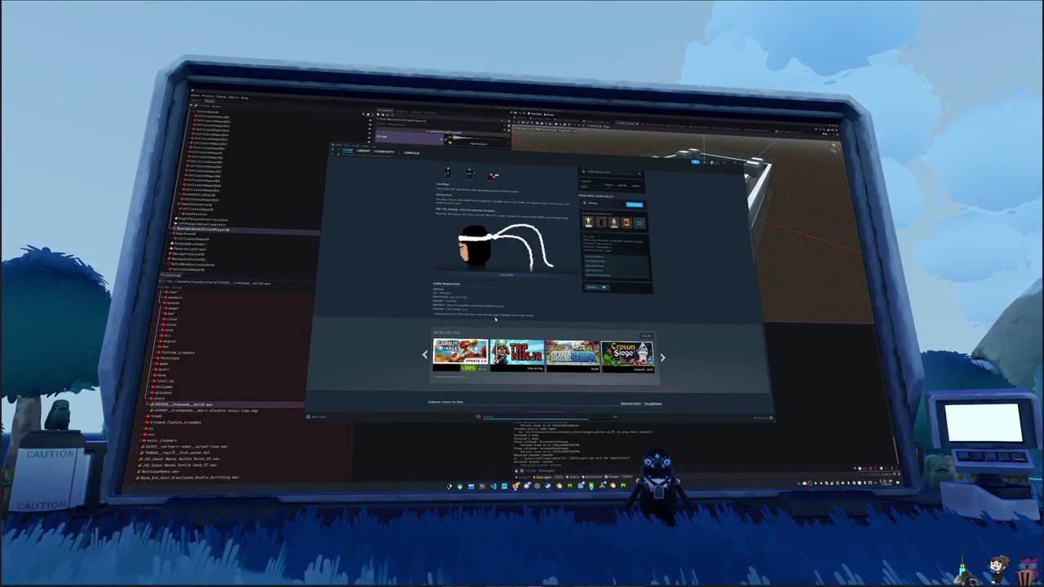
{"action": "scroll", "coordinate": [401, 291], "scroll_direction": "up", "scroll_amount": 3}
{"action": "scroll", "coordinate": [401, 291], "scroll_direction": "up", "scroll_amount": 3}
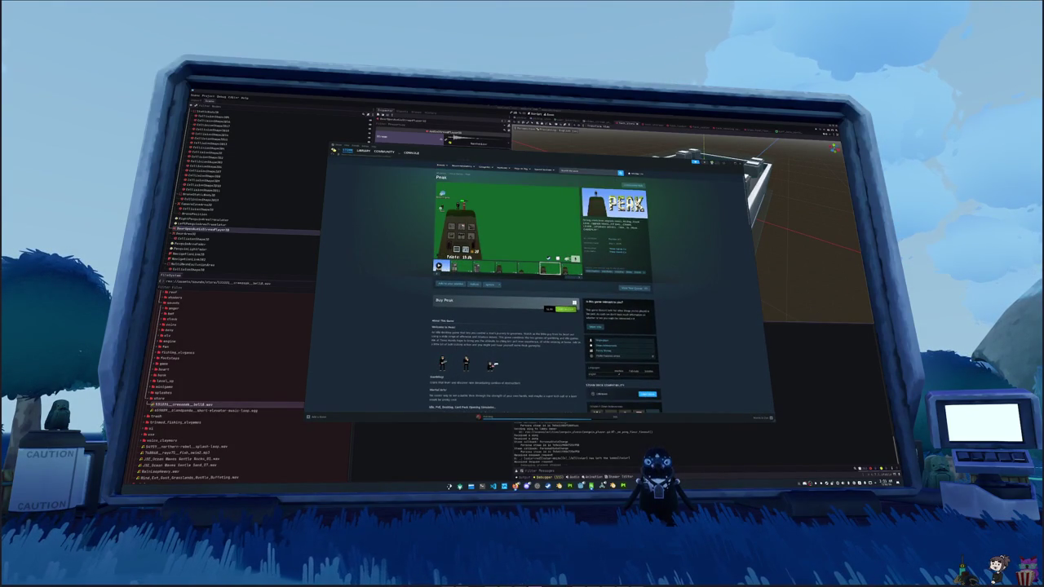
{"action": "key", "text": "alt+Left"}
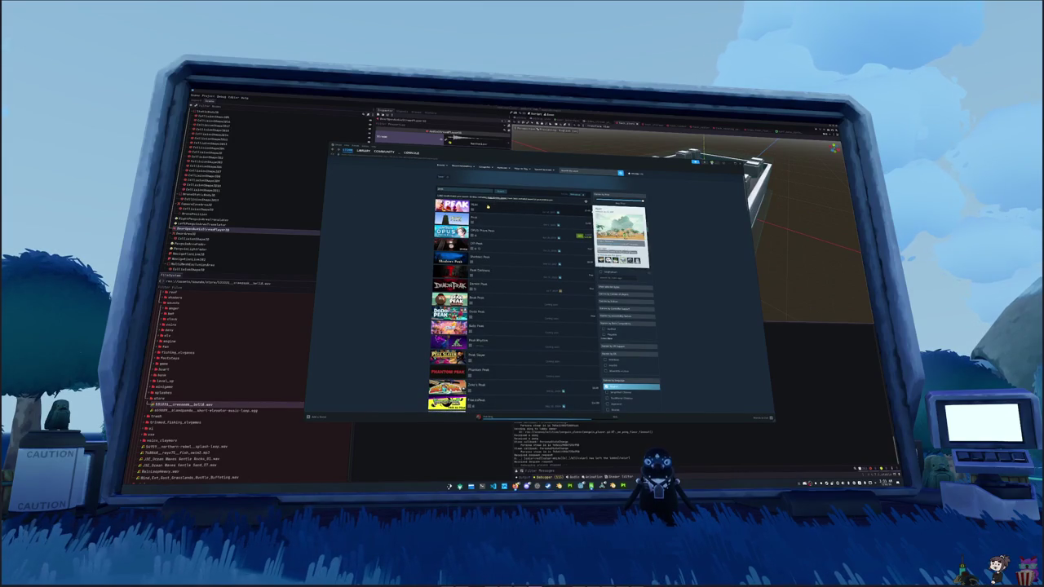
{"action": "left_click", "coordinate": [487, 206]}
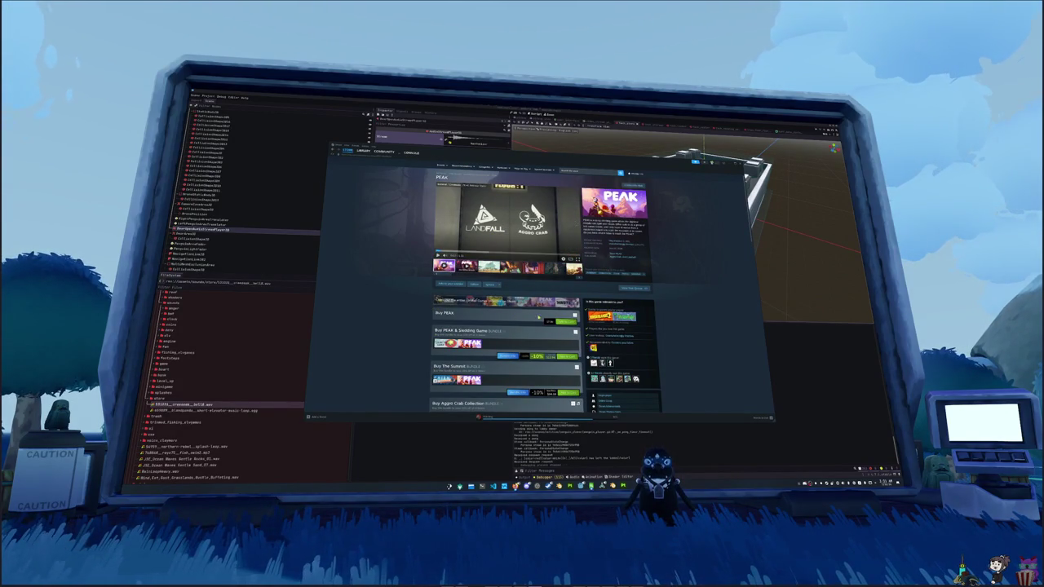
{"action": "key", "text": "ctrl+q"}
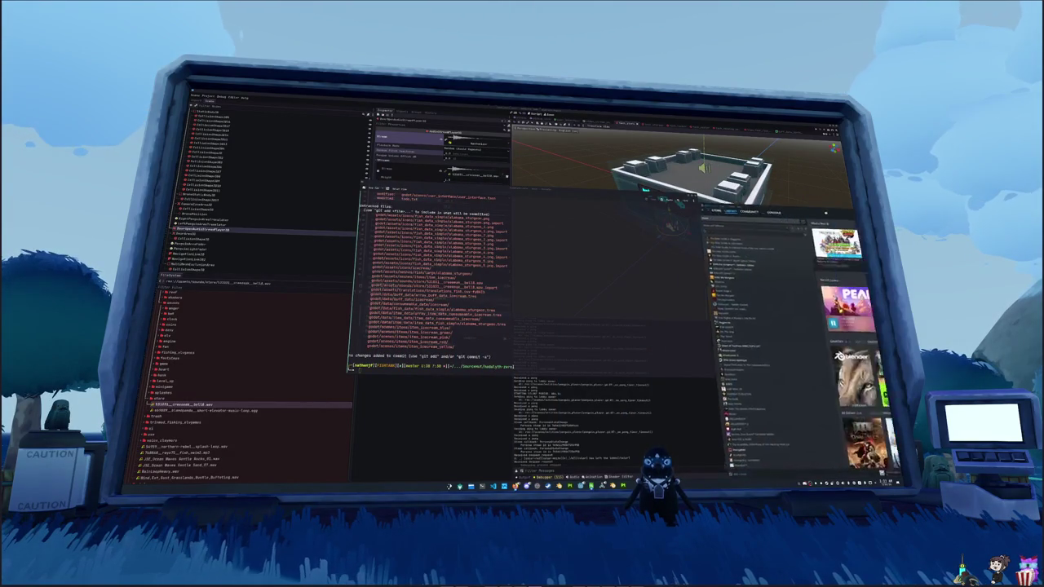
Step: Go from PEAK's library entry to its store page and open the End User License Agreement
{"action": "left_click", "coordinate": [504, 225]}
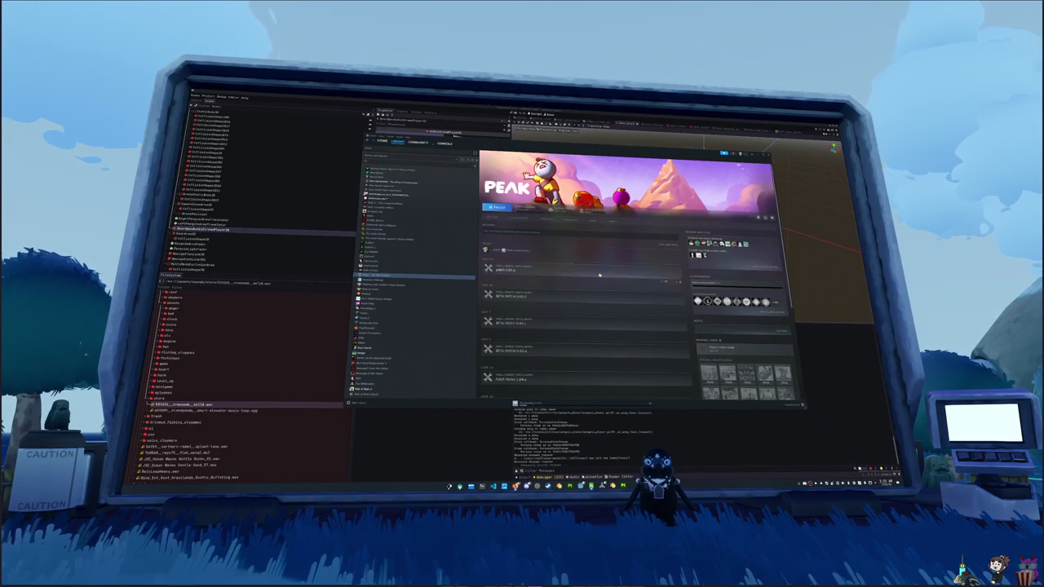
{"action": "scroll", "coordinate": [693, 324], "scroll_direction": "down", "scroll_amount": 3}
{"action": "scroll", "coordinate": [693, 323], "scroll_direction": "up", "scroll_amount": 3}
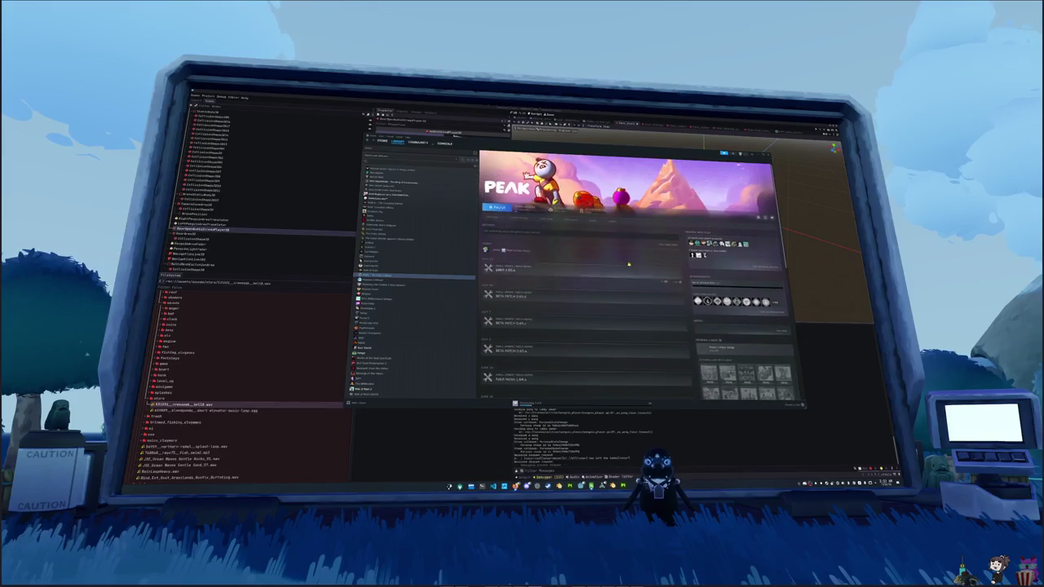
{"action": "left_click", "coordinate": [704, 274]}
{"action": "scroll", "coordinate": [704, 275], "scroll_direction": "down", "scroll_amount": 5}
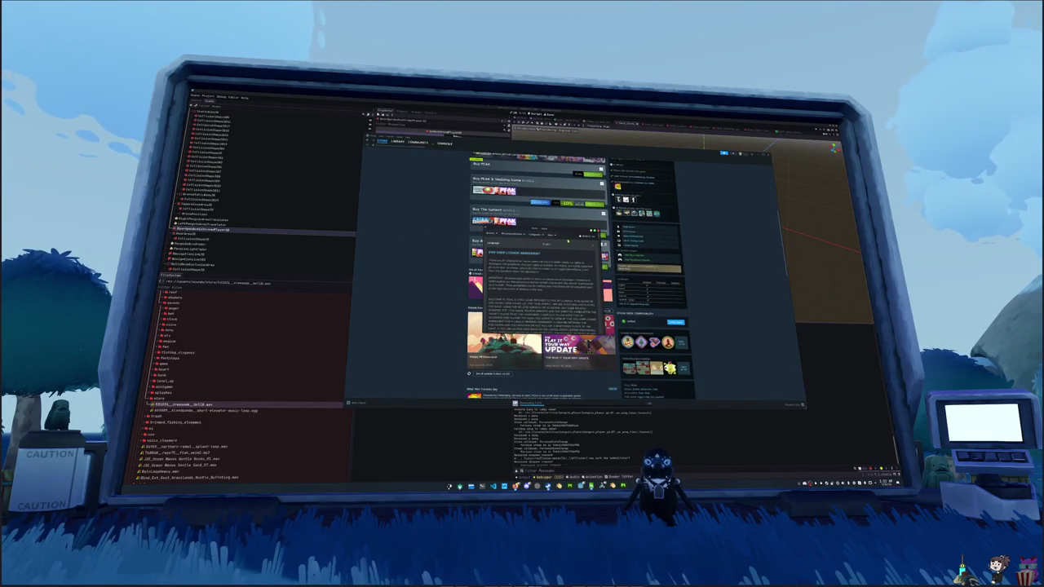
{"action": "left_click", "coordinate": [652, 260]}
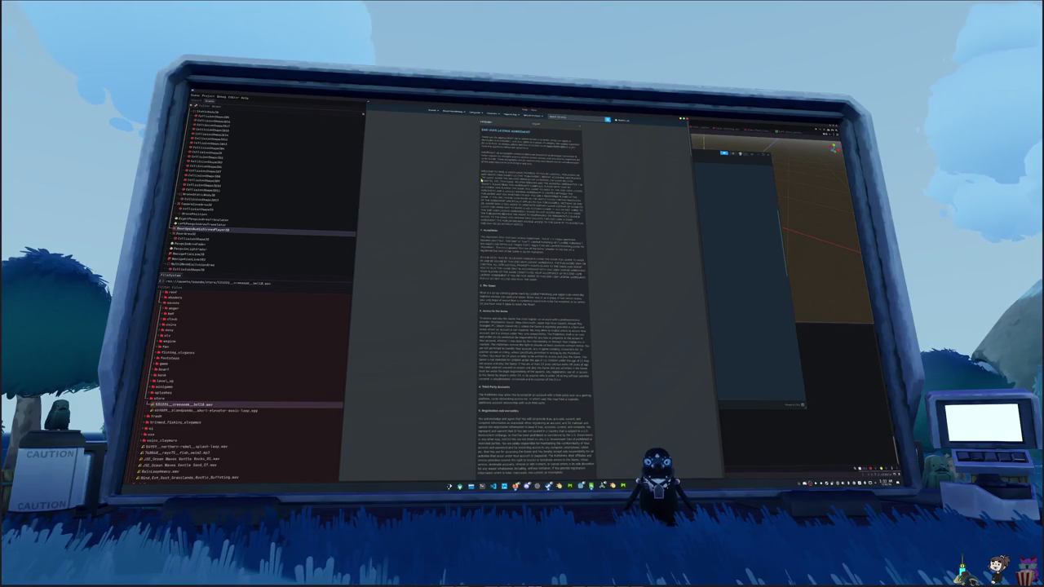
{"action": "scroll", "coordinate": [483, 186], "scroll_direction": "down", "scroll_amount": 5}
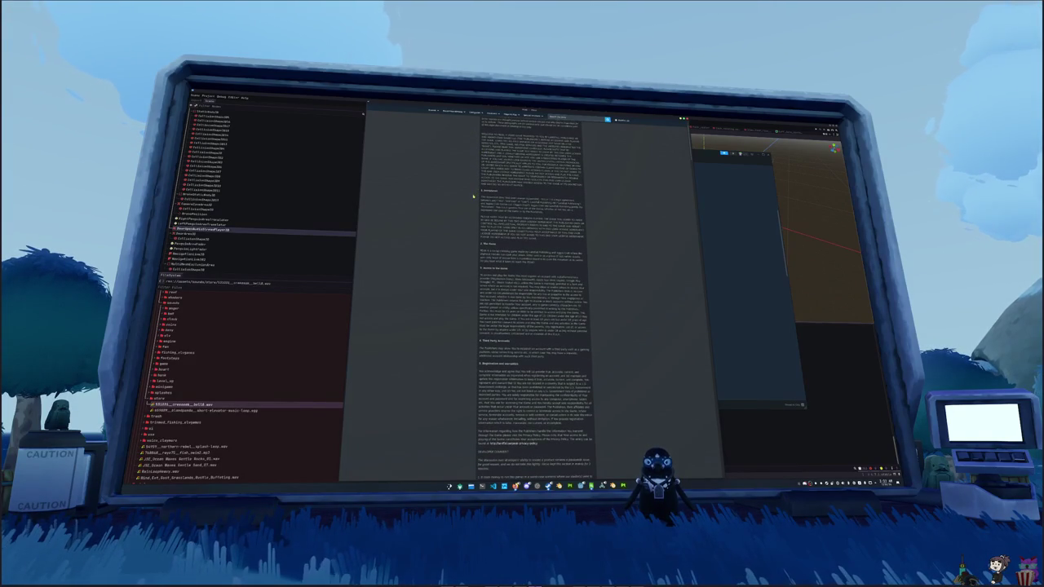
Step: Scroll through PEAK's EULA, close it with Alt+F4, and launch PEAK from its store page
{"action": "scroll", "coordinate": [473, 196], "scroll_direction": "down", "scroll_amount": 5}
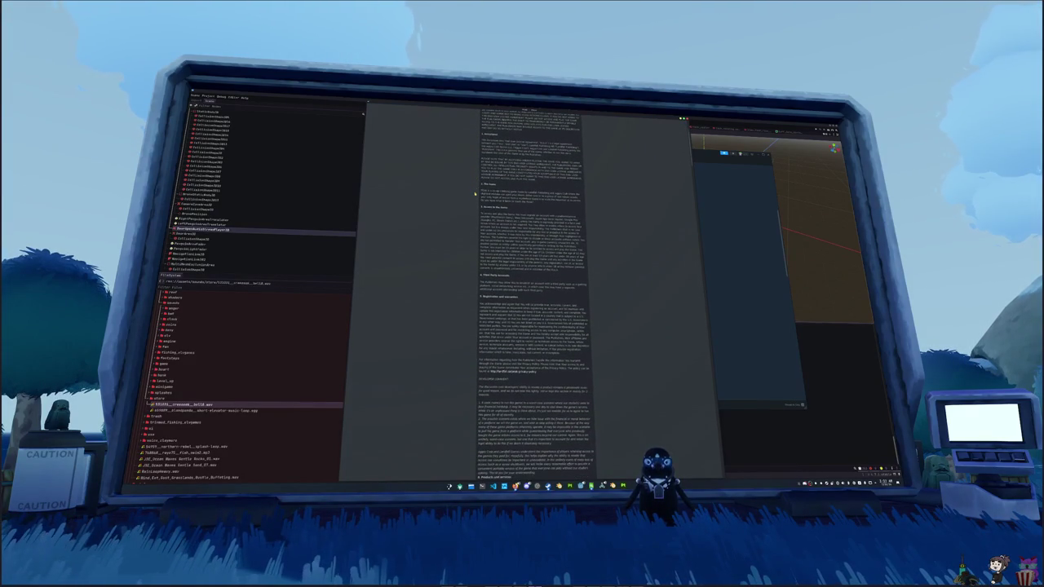
{"action": "scroll", "coordinate": [475, 193], "scroll_direction": "down", "scroll_amount": 5}
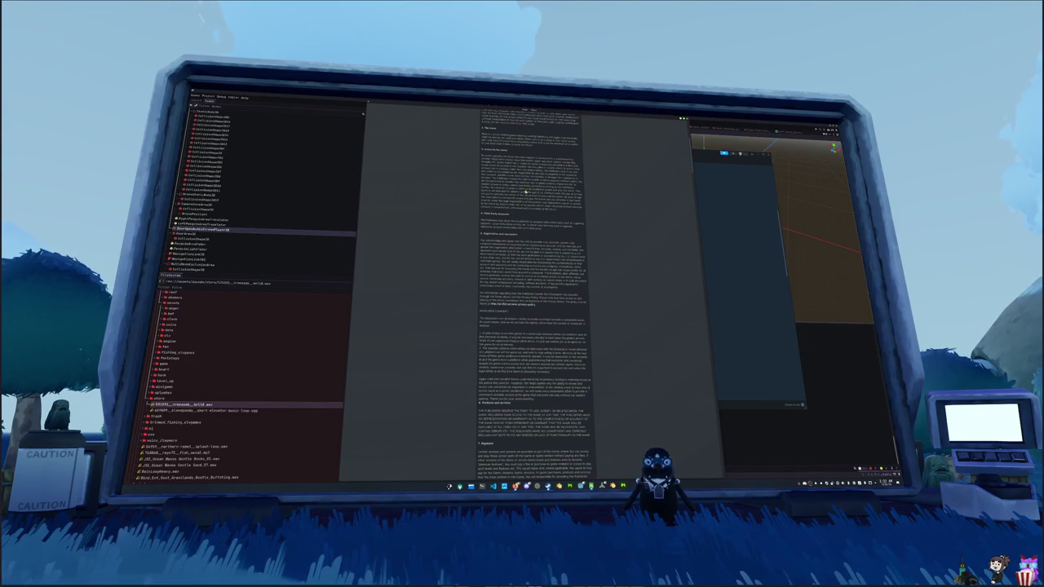
{"action": "scroll", "coordinate": [478, 220], "scroll_direction": "down", "scroll_amount": 5}
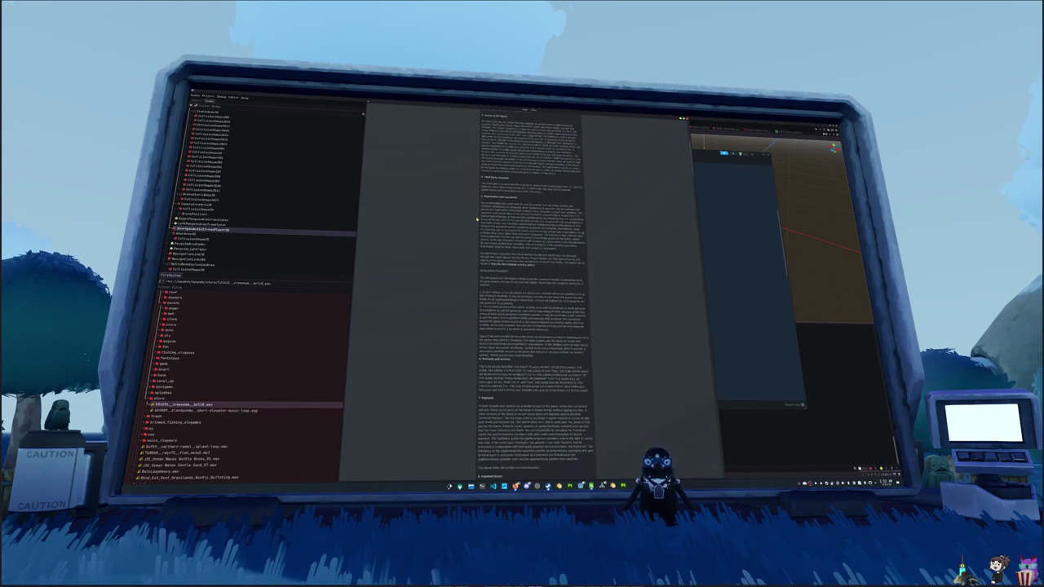
{"action": "scroll", "coordinate": [477, 220], "scroll_direction": "down", "scroll_amount": 7}
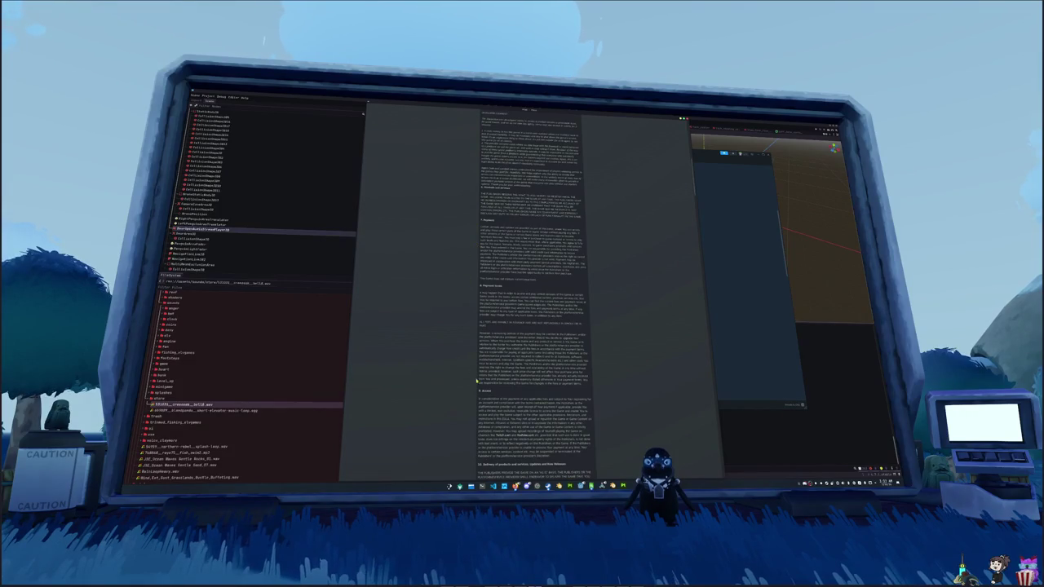
{"action": "scroll", "coordinate": [475, 246], "scroll_direction": "down", "scroll_amount": 10}
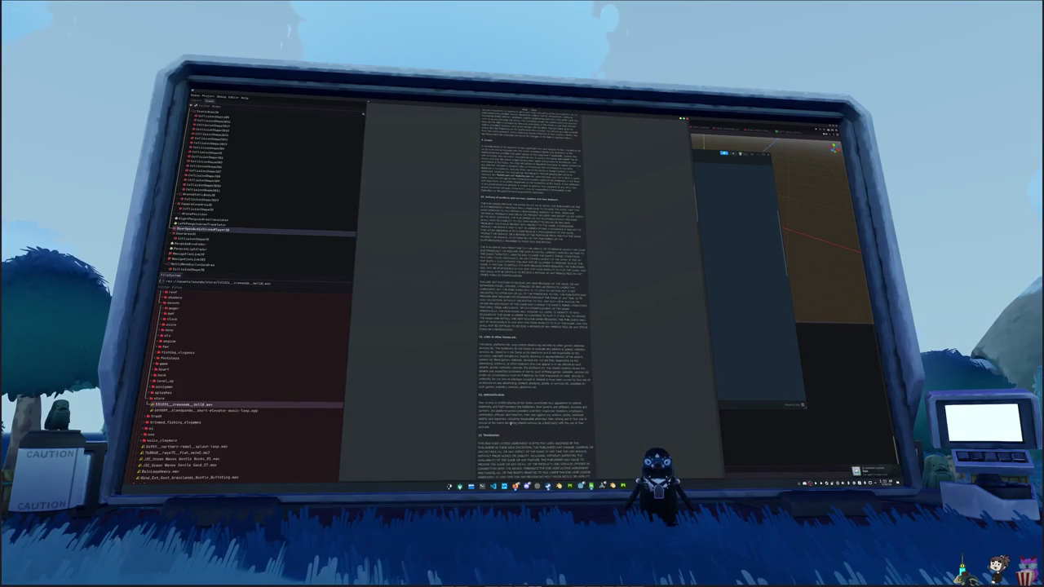
{"action": "scroll", "coordinate": [512, 337], "scroll_direction": "down", "scroll_amount": 4}
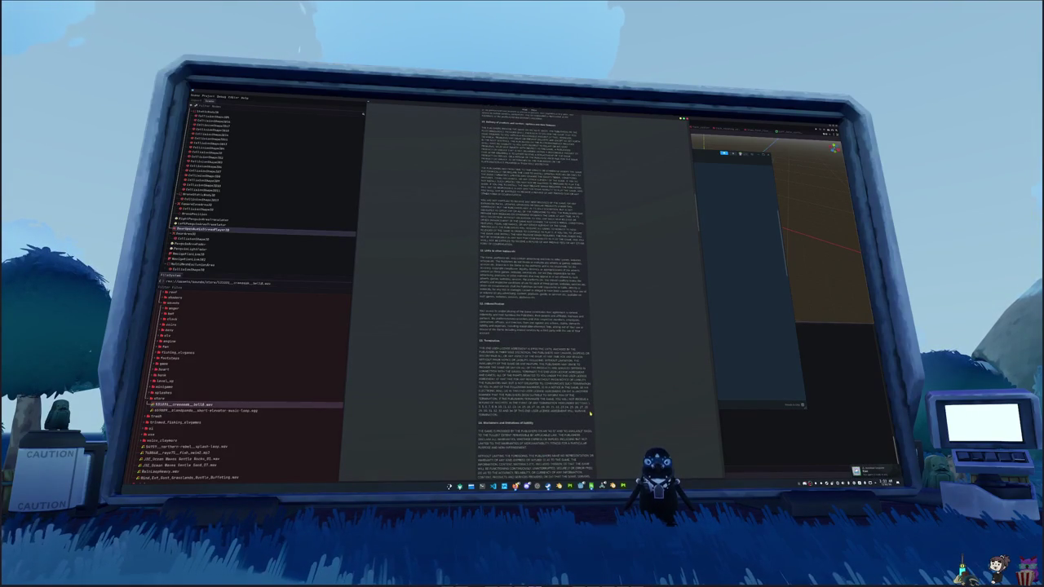
{"action": "scroll", "coordinate": [564, 415], "scroll_direction": "down", "scroll_amount": 1}
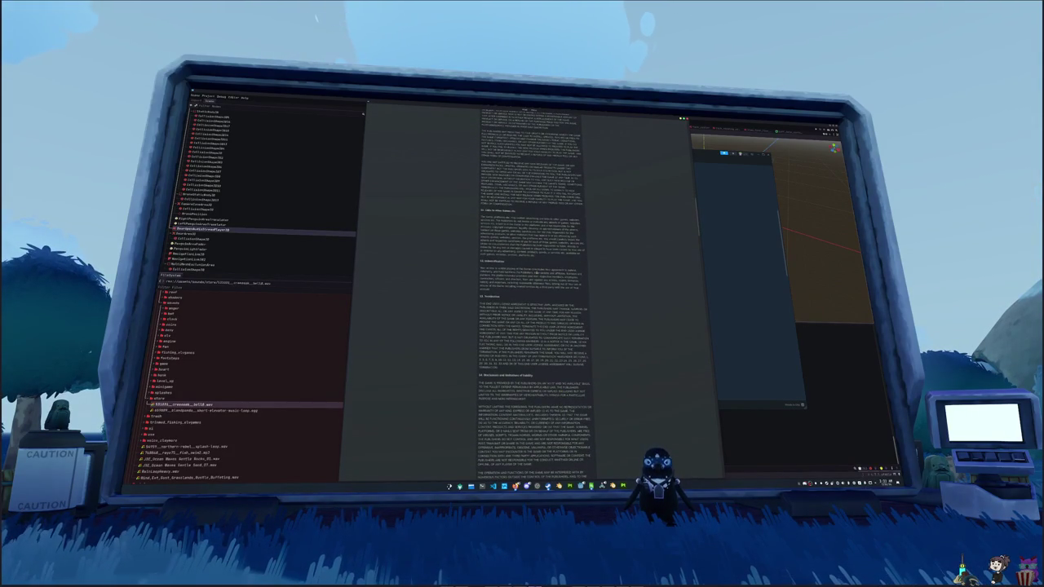
{"action": "key", "text": "alt+F4"}
{"action": "scroll", "coordinate": [458, 284], "scroll_direction": "up", "scroll_amount": 10}
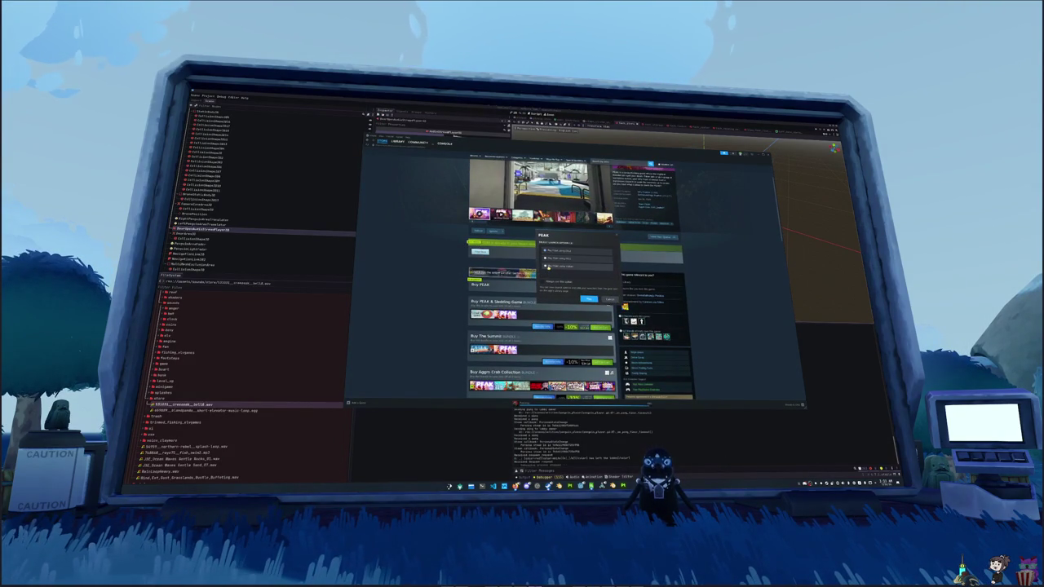
{"action": "left_click", "coordinate": [580, 298]}
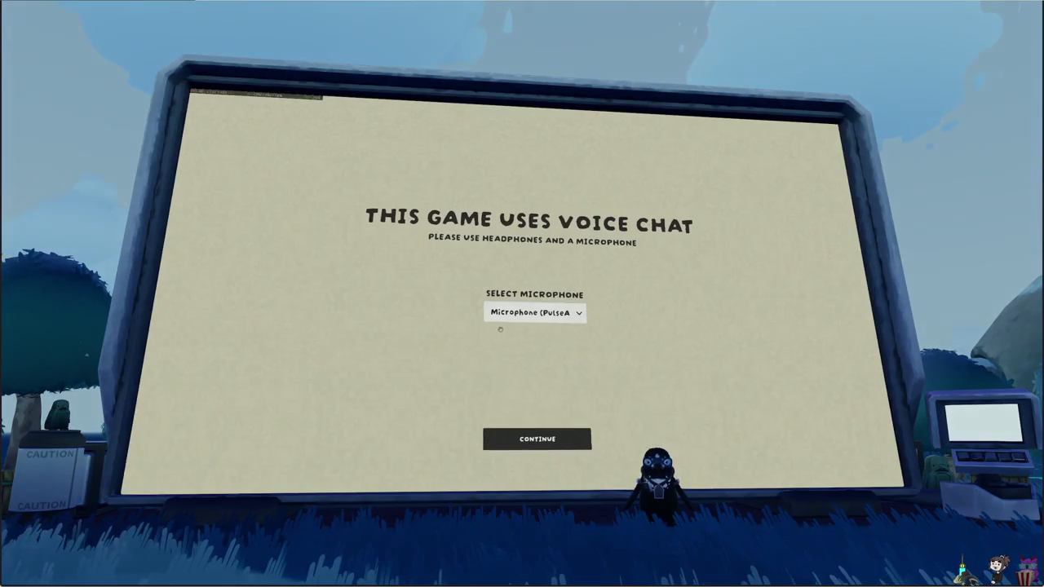
Step: Select the Elgato microphone for voice chat and continue to PEAK's title menu
{"action": "left_click", "coordinate": [557, 314]}
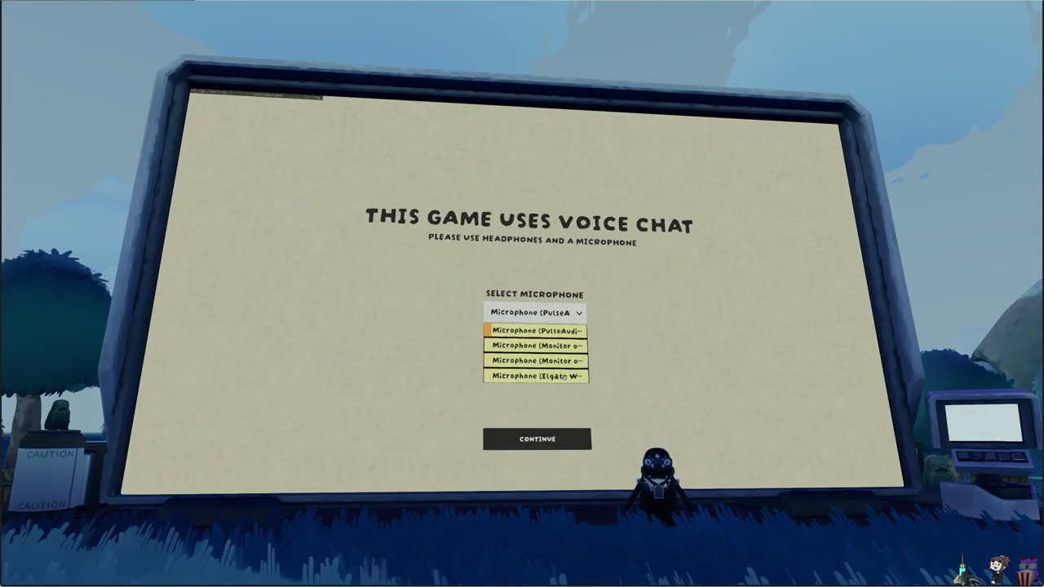
{"action": "left_click", "coordinate": [562, 376]}
{"action": "left_click", "coordinate": [537, 439]}
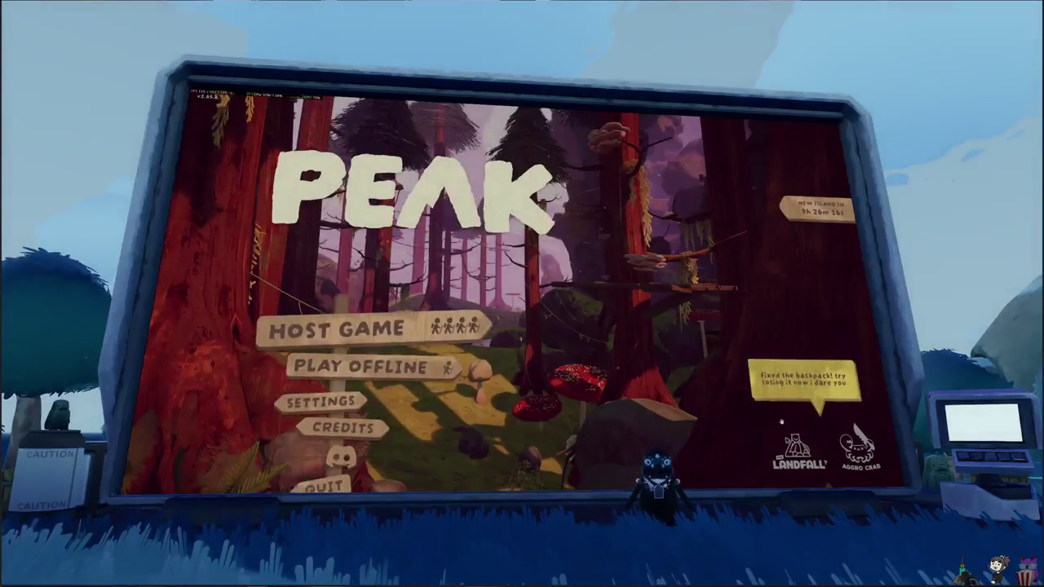
Step: In Graphics settings, set the game to windowed mode at 2560x1440
{"action": "left_click", "coordinate": [322, 376]}
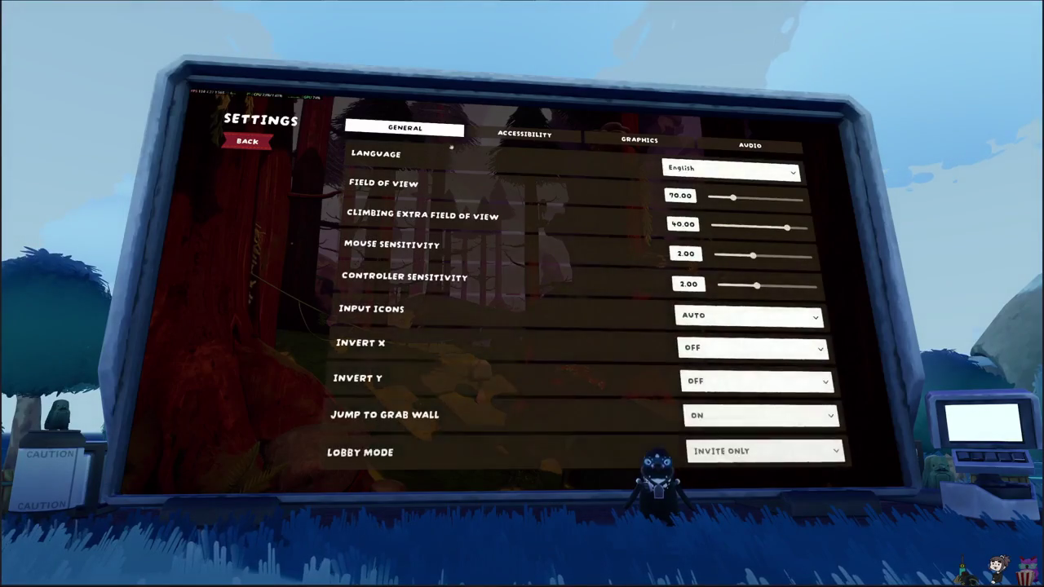
{"action": "left_click", "coordinate": [524, 134]}
{"action": "left_click", "coordinate": [640, 140]}
{"action": "left_click", "coordinate": [750, 145]}
{"action": "left_click", "coordinate": [639, 139]}
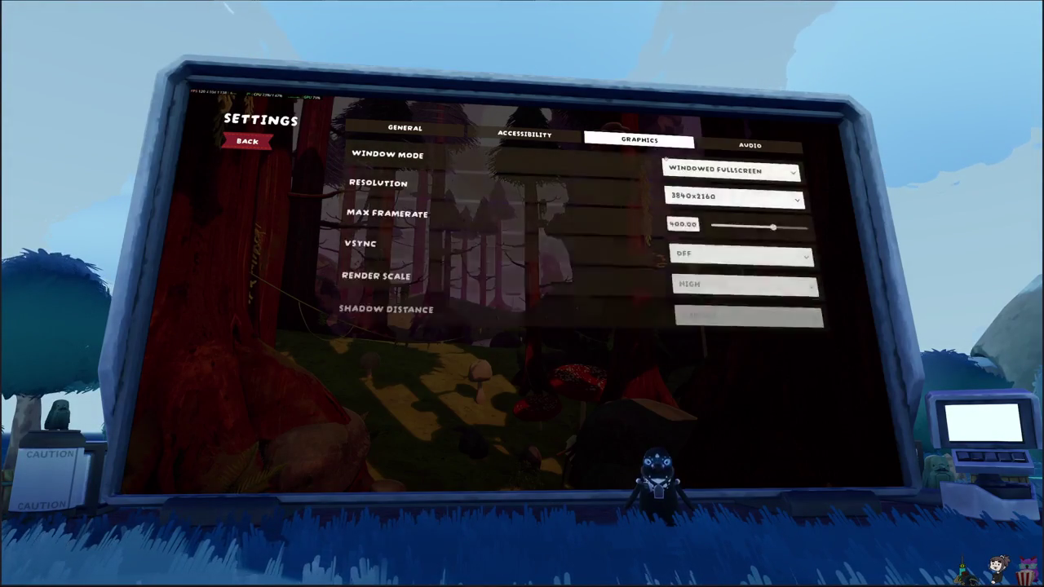
{"action": "left_click", "coordinate": [694, 169]}
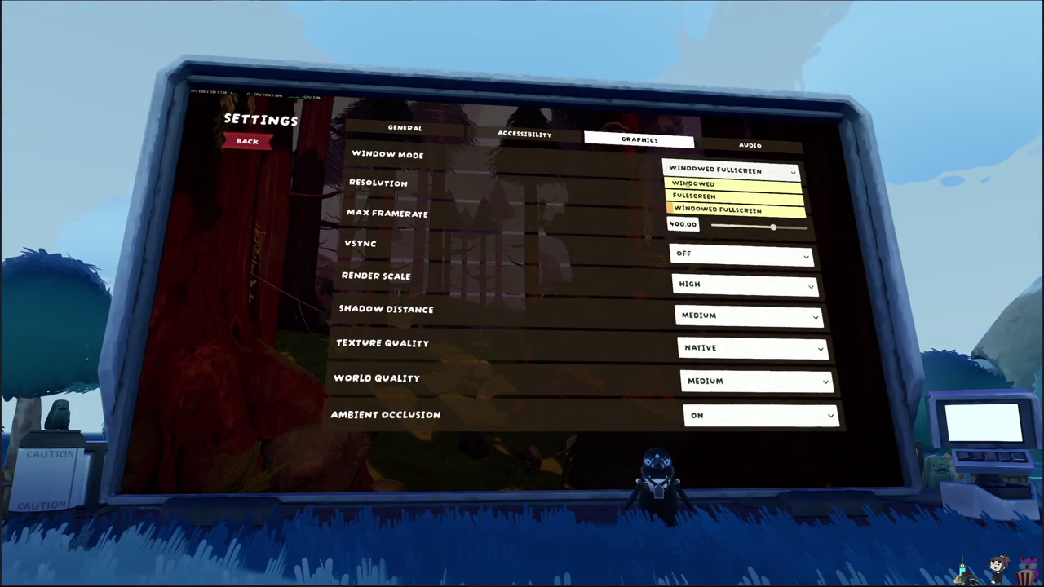
{"action": "left_click", "coordinate": [691, 184]}
{"action": "left_click", "coordinate": [690, 200]}
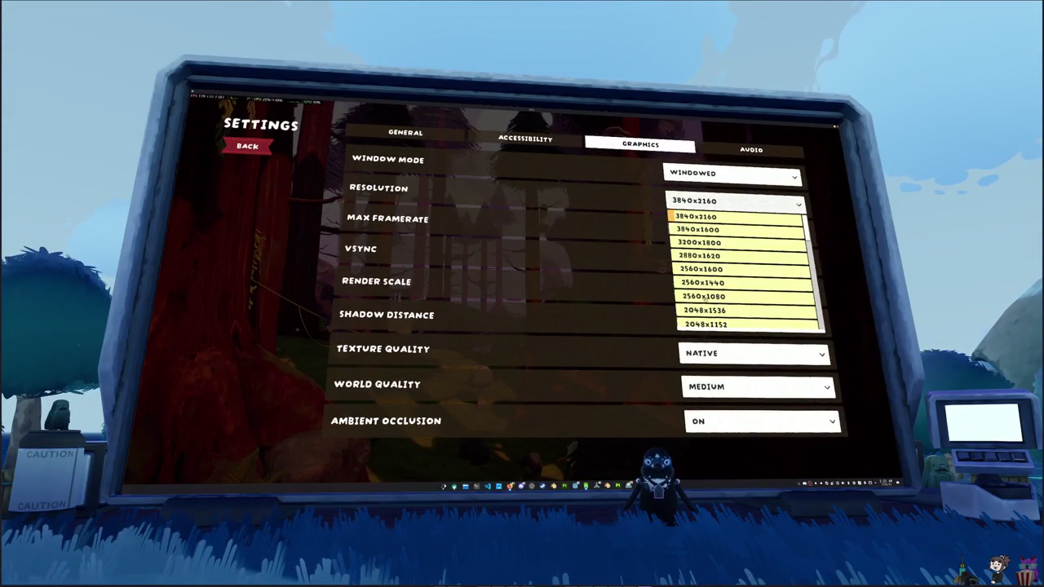
{"action": "left_click", "coordinate": [702, 282]}
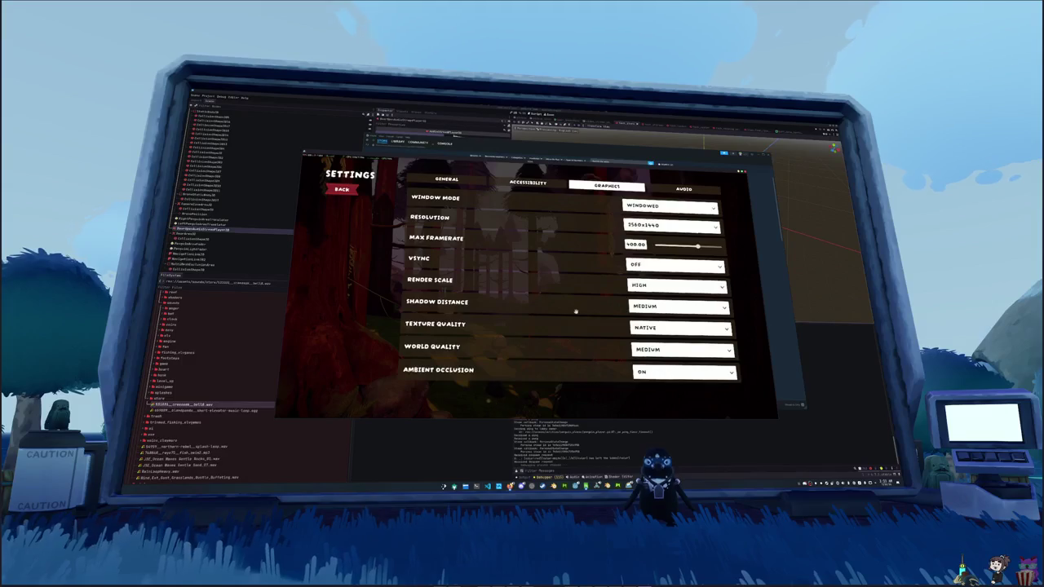
Step: Turn VSync on and cap the max framerate at 120
{"action": "left_click", "coordinate": [637, 271]}
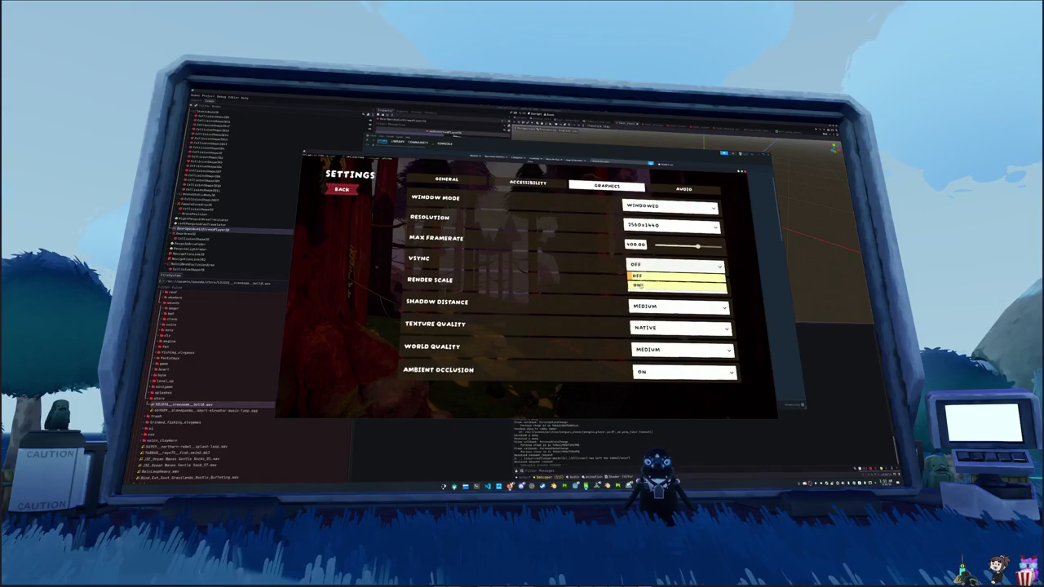
{"action": "left_click", "coordinate": [640, 284]}
{"action": "left_click_drag", "start_coordinate": [697, 246], "coordinate": [676, 245]}
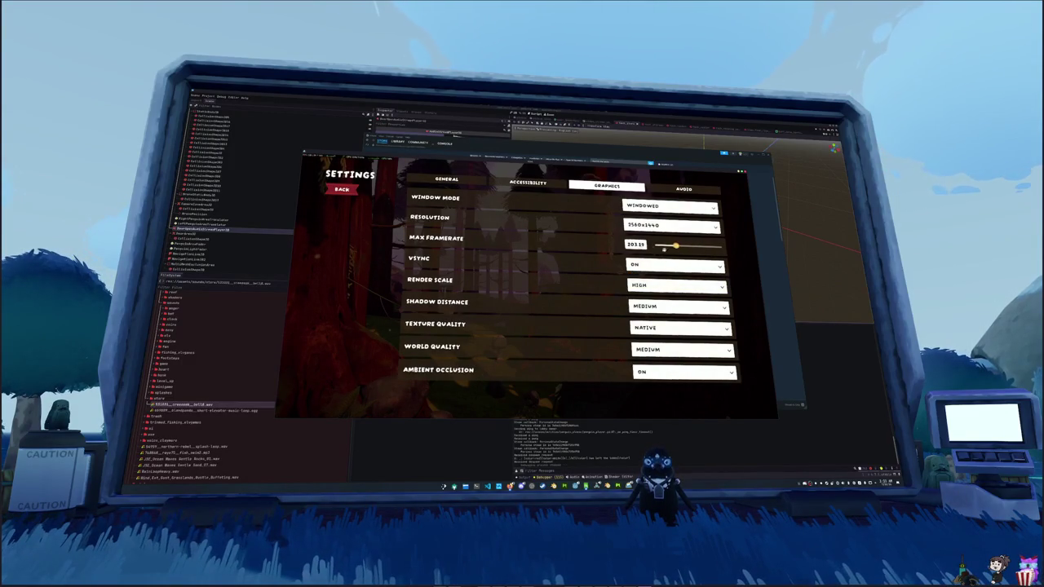
{"action": "type", "text": "120"}
{"action": "key", "text": "Return"}
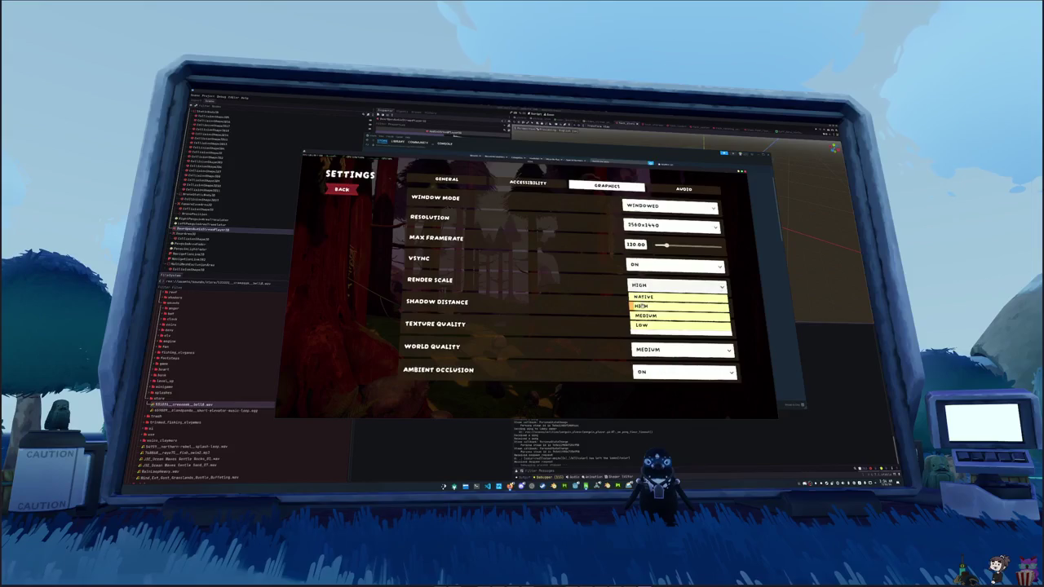
Step: Set shadow distance to High, texture quality to Native, and world quality to High
{"action": "left_click", "coordinate": [645, 305]}
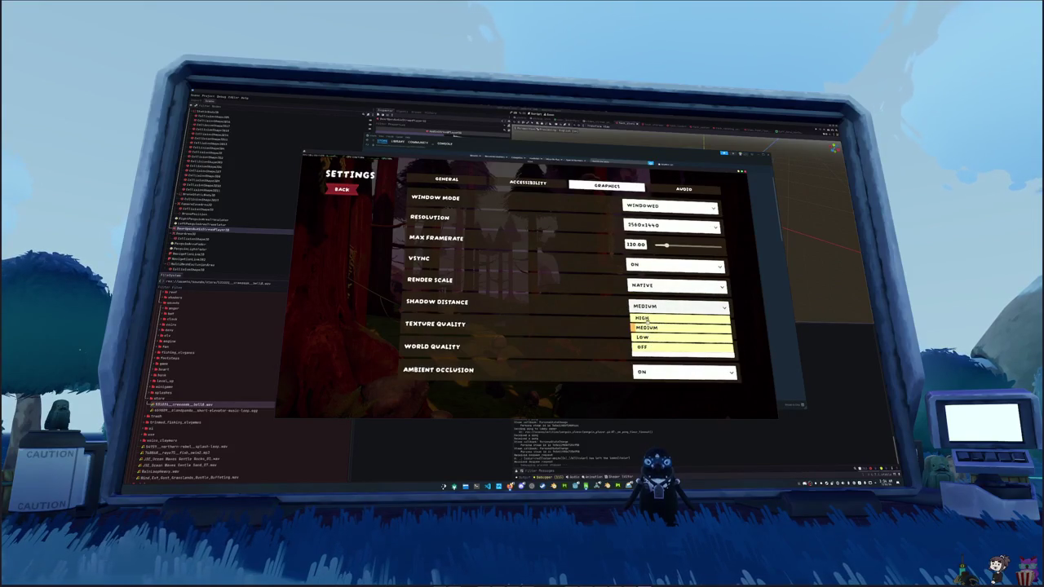
{"action": "left_click", "coordinate": [642, 318]}
{"action": "left_click", "coordinate": [646, 327]}
{"action": "left_click", "coordinate": [645, 339]}
{"action": "left_click", "coordinate": [644, 349]}
{"action": "left_click", "coordinate": [646, 386]}
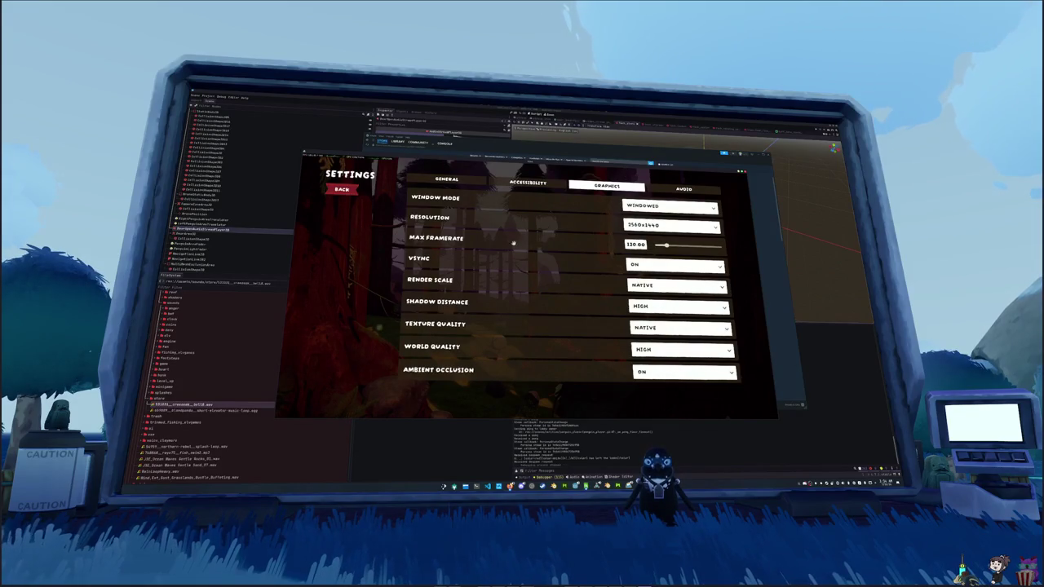
Step: Raise the field of view to 100 in General settings, then start an offline game
{"action": "left_click", "coordinate": [520, 183]}
{"action": "left_click", "coordinate": [444, 179]}
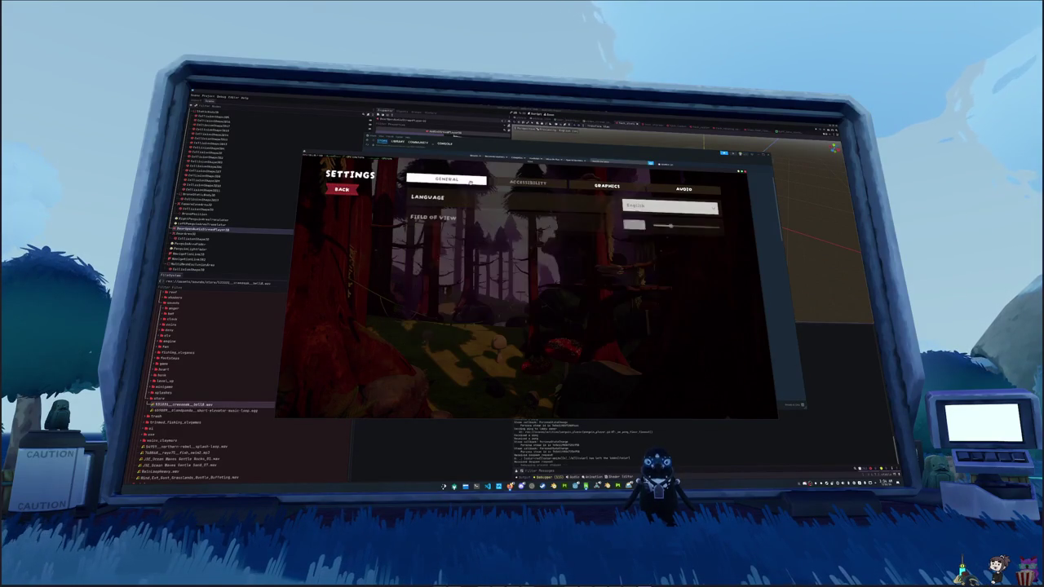
{"action": "left_click_drag", "start_coordinate": [669, 226], "coordinate": [723, 233]}
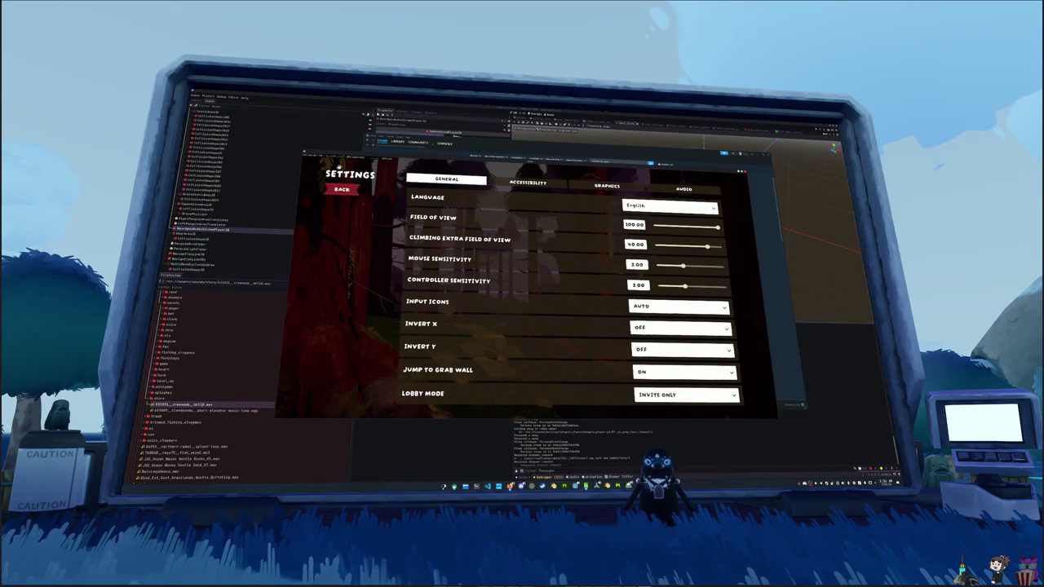
{"action": "left_click", "coordinate": [342, 189]}
{"action": "left_click", "coordinate": [422, 324]}
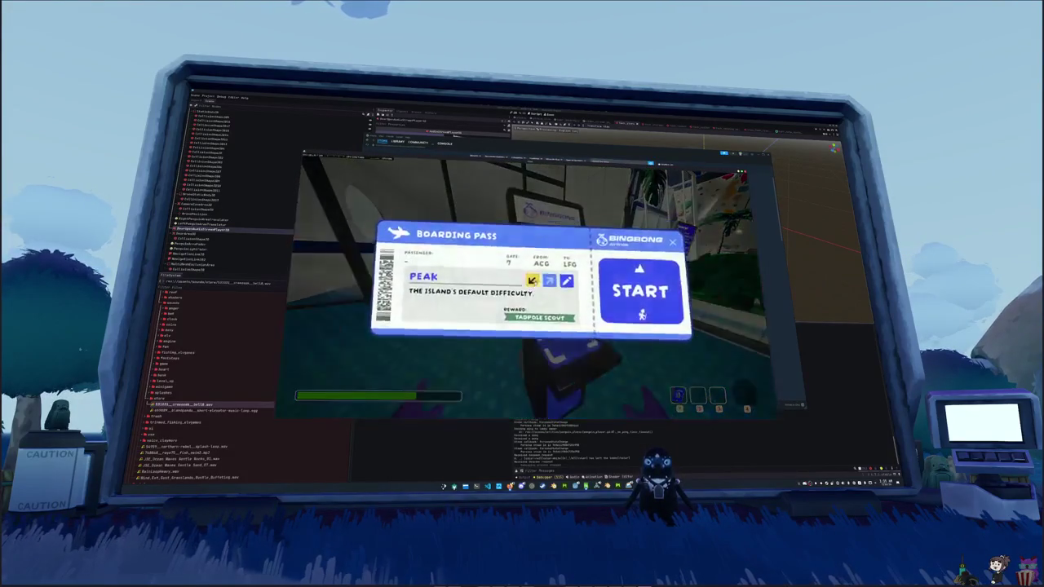
Step: Start the PEAK expedition at default difficulty from the Boarding Pass
{"action": "left_click", "coordinate": [636, 298]}
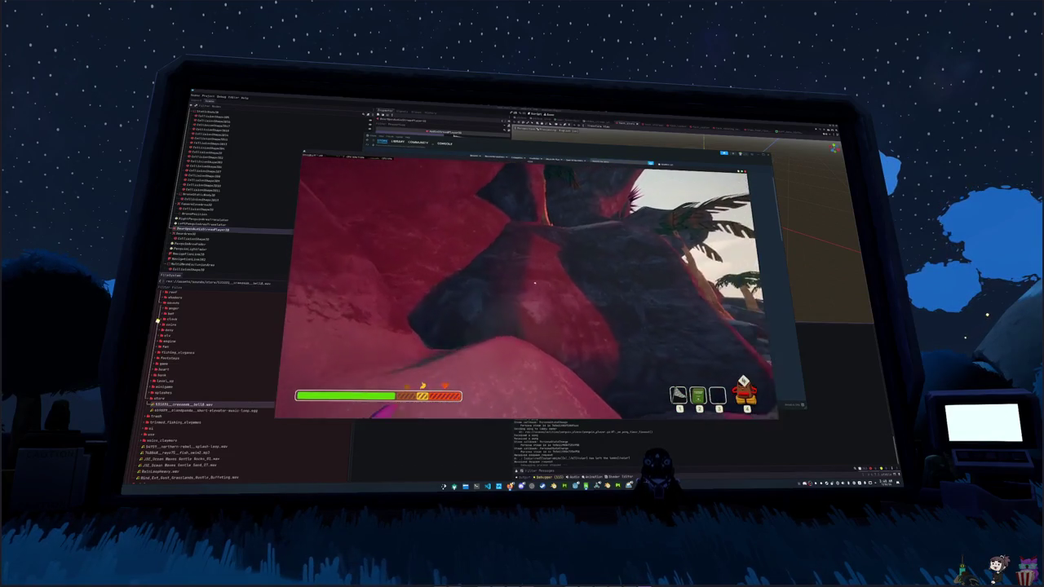
Step: Climb briefly on the rock face, then leave the PEAK expedition and quit the game
{"action": "left_click", "coordinate": [534, 283]}
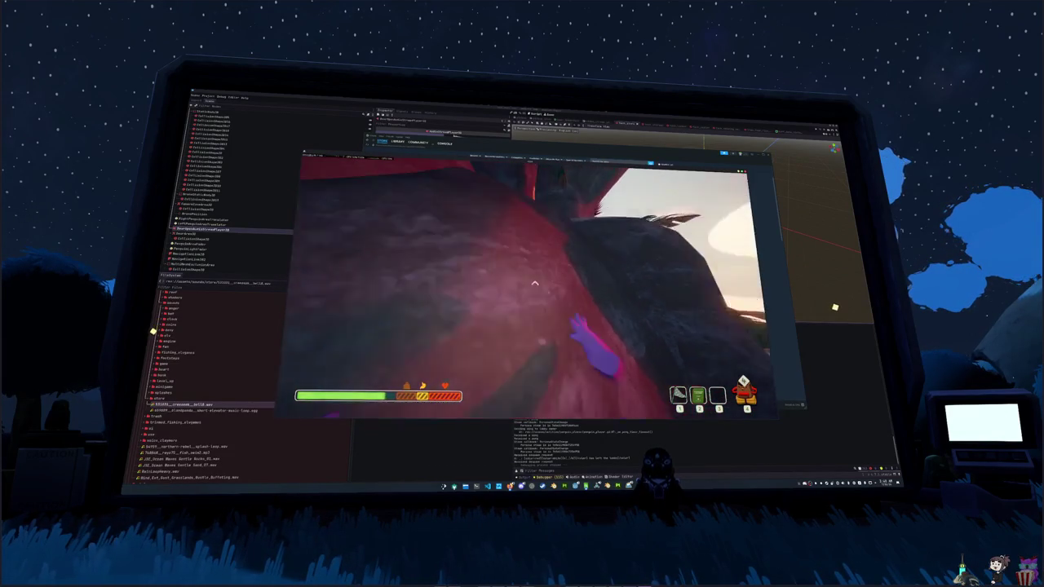
{"action": "right_click", "coordinate": [534, 283]}
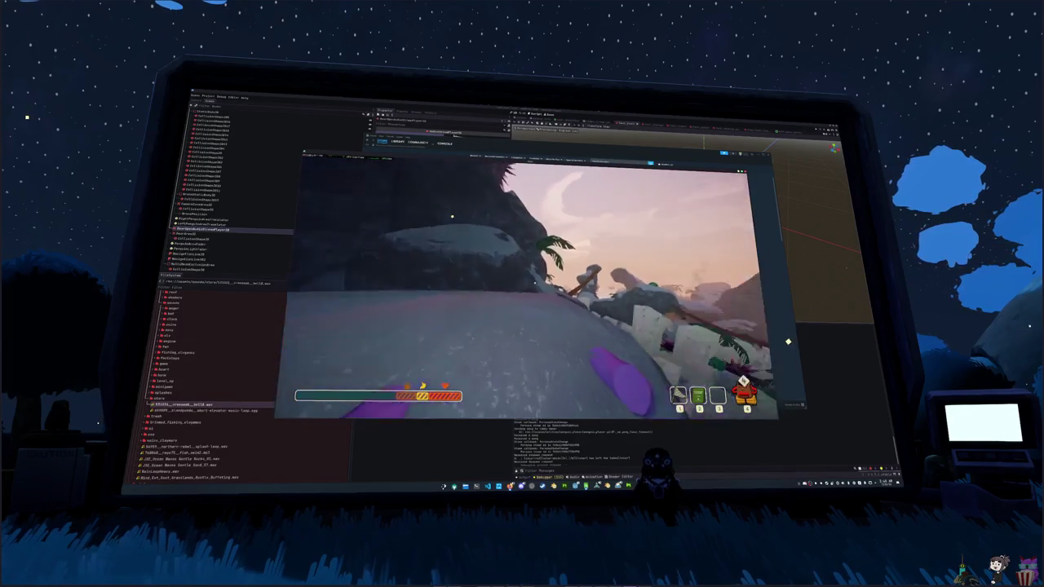
{"action": "key", "text": "Escape"}
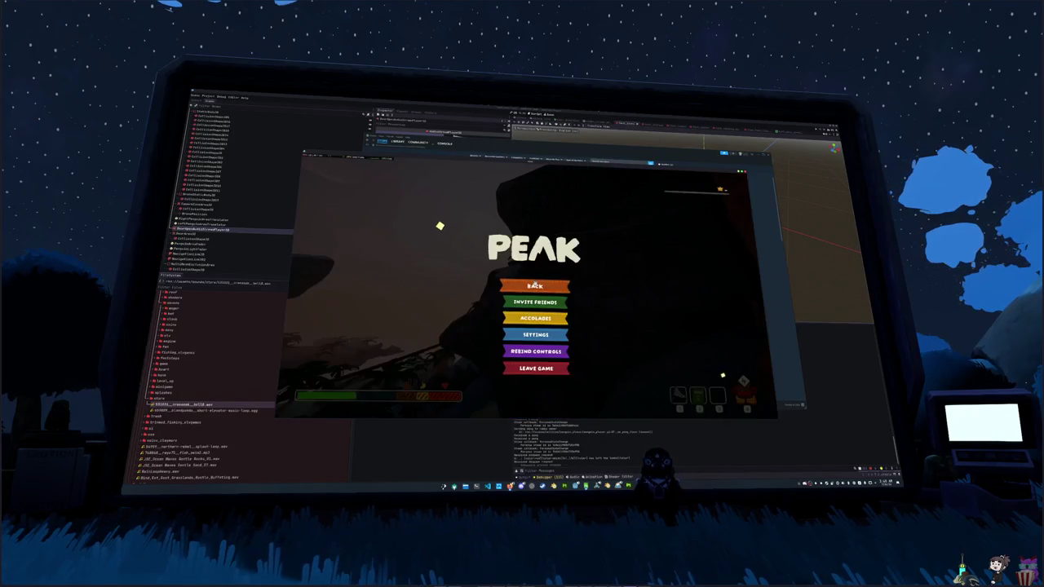
{"action": "left_click", "coordinate": [534, 369]}
{"action": "key", "text": "Escape"}
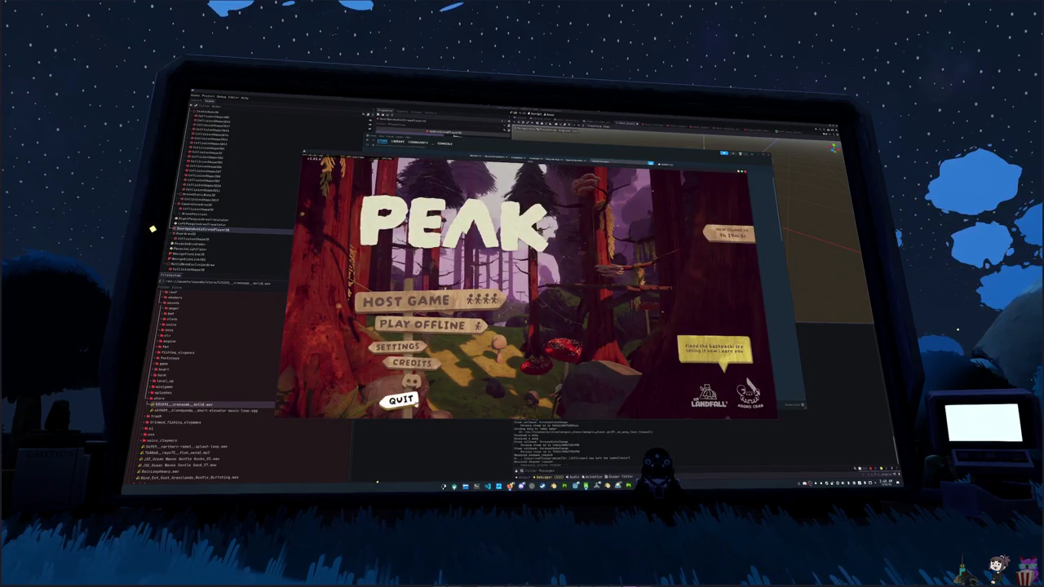
{"action": "key", "text": "alt+F4"}
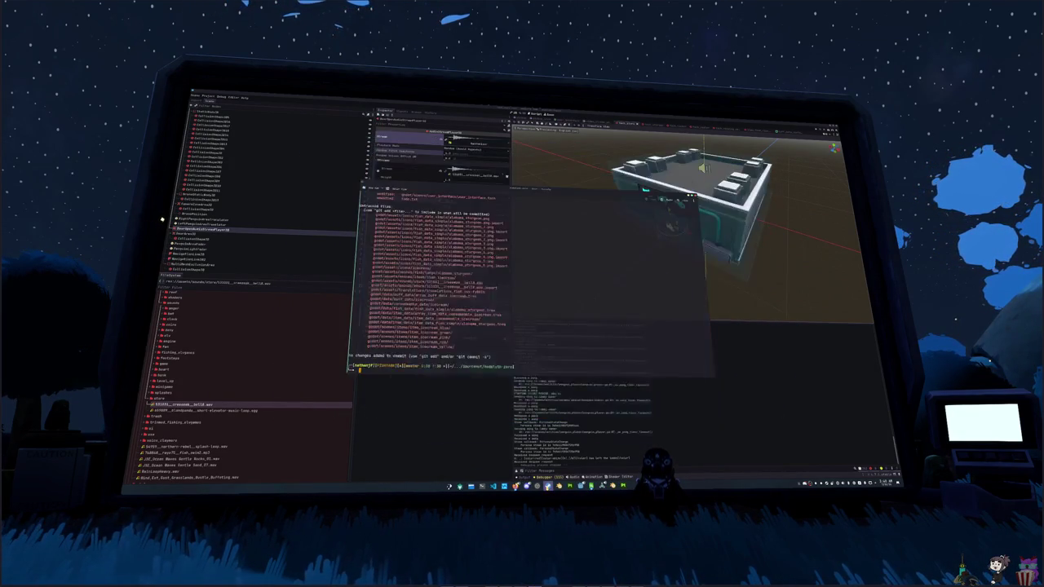
Step: Uninstall PEAK from the Steam library, close Steam, and bring the Godot editor forward
{"action": "left_click", "coordinate": [396, 142]}
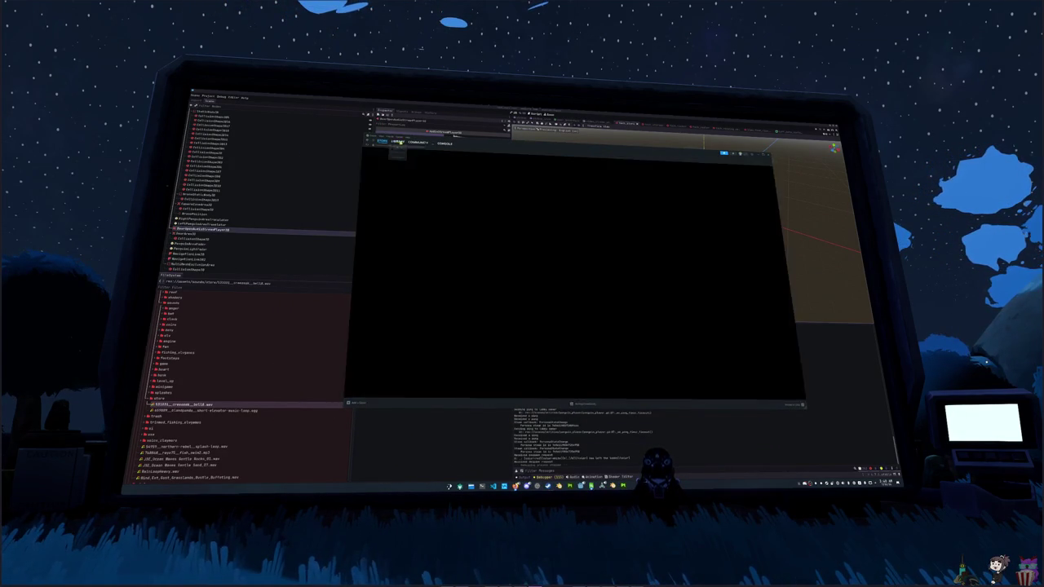
{"action": "right_click", "coordinate": [405, 307]}
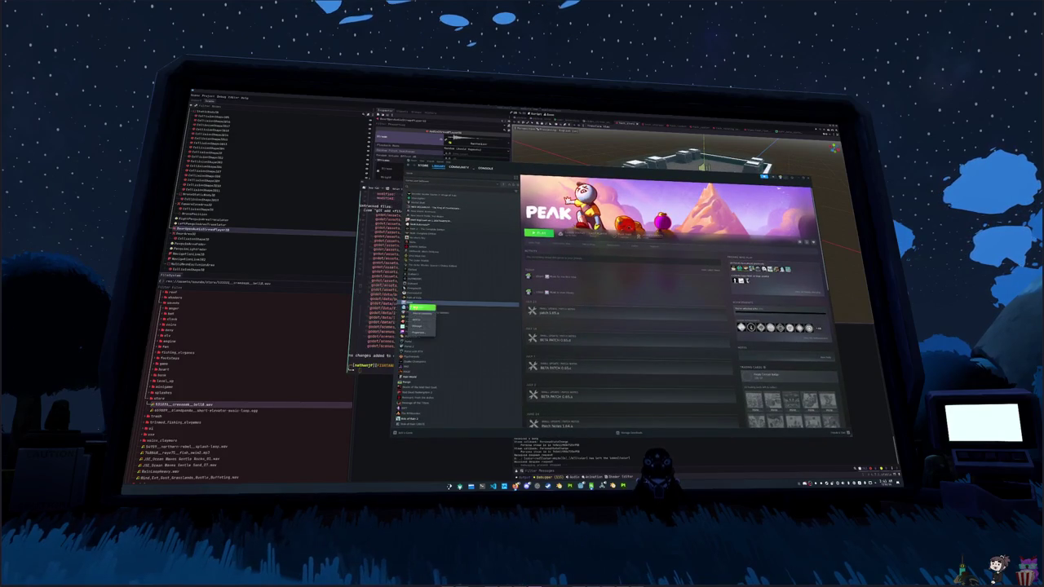
{"action": "mouse_move", "coordinate": [429, 326]}
{"action": "left_click", "coordinate": [451, 359]}
{"action": "left_click", "coordinate": [641, 306]}
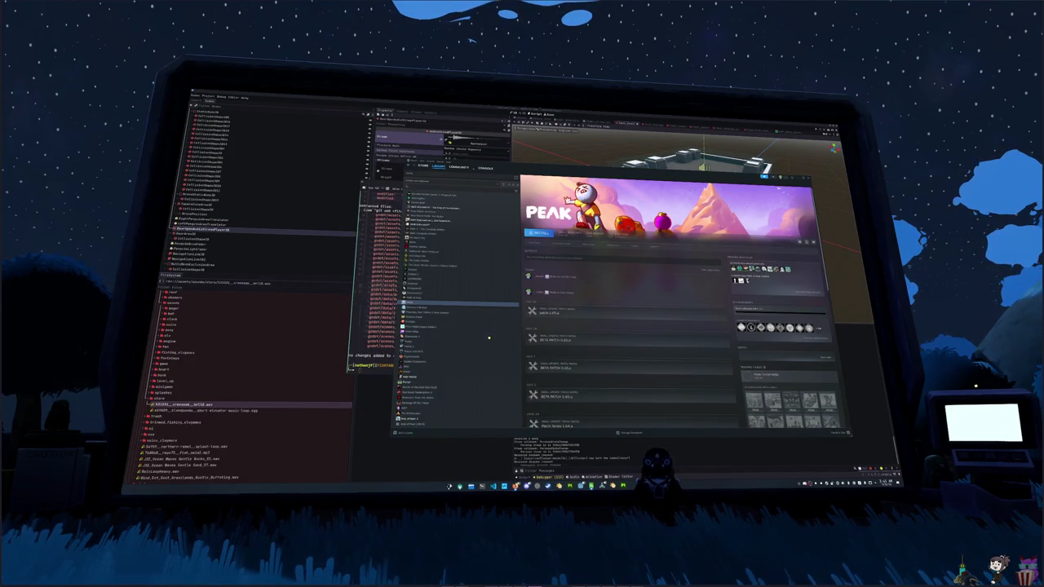
{"action": "key", "text": "alt+F4"}
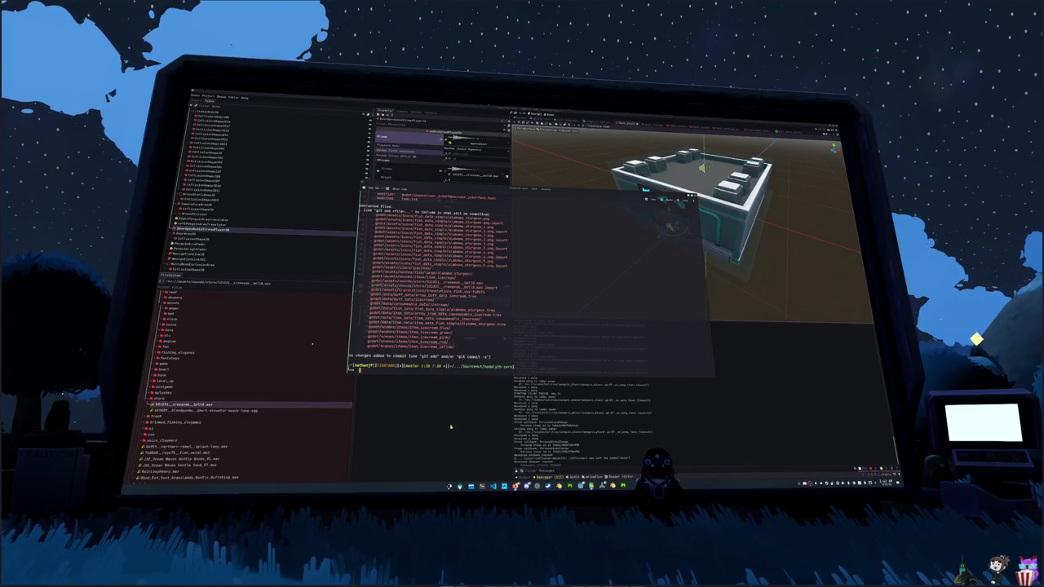
{"action": "left_click", "coordinate": [712, 419]}
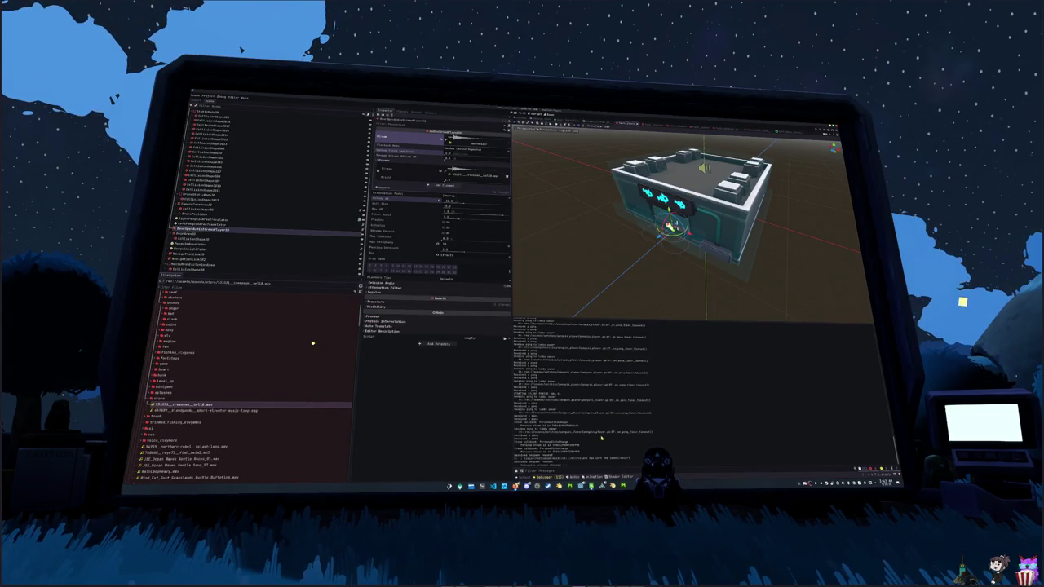
Step: Open Project > Export in the Godot editor and choose Export All
{"action": "left_click", "coordinate": [212, 96]}
{"action": "left_click", "coordinate": [216, 115]}
{"action": "left_click", "coordinate": [445, 382]}
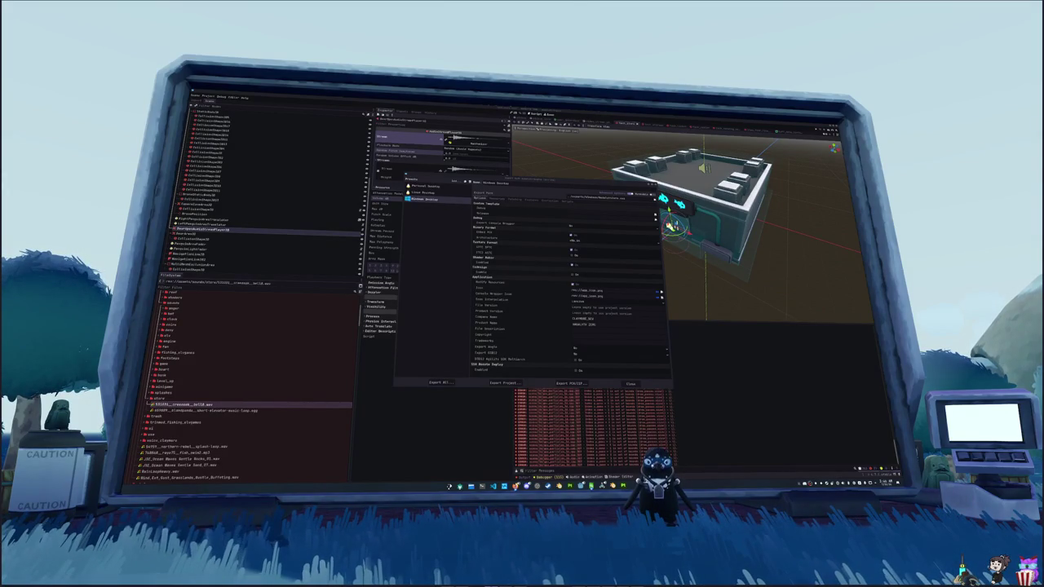
Step: Export all presets as release builds, stage changes with 'git add .', and type the 'Added ice cream' commit
{"action": "left_click", "coordinate": [441, 383]}
{"action": "left_click", "coordinate": [554, 282]}
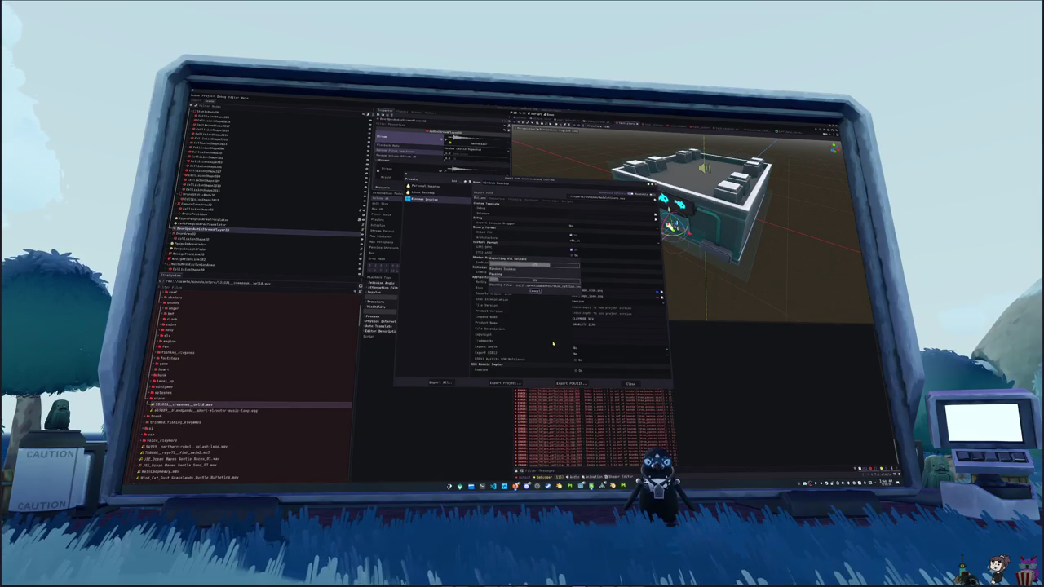
{"action": "key", "text": "alt+Tab"}
{"action": "type", "text": "git add ."}
{"action": "key", "text": "Return"}
{"action": "type", "text": "git commit -m \"Added ice cream\""}
Step: Commit as 'Added ice cream', re-staging the hook-fixed files and committing again
{"action": "key", "text": "Return"}
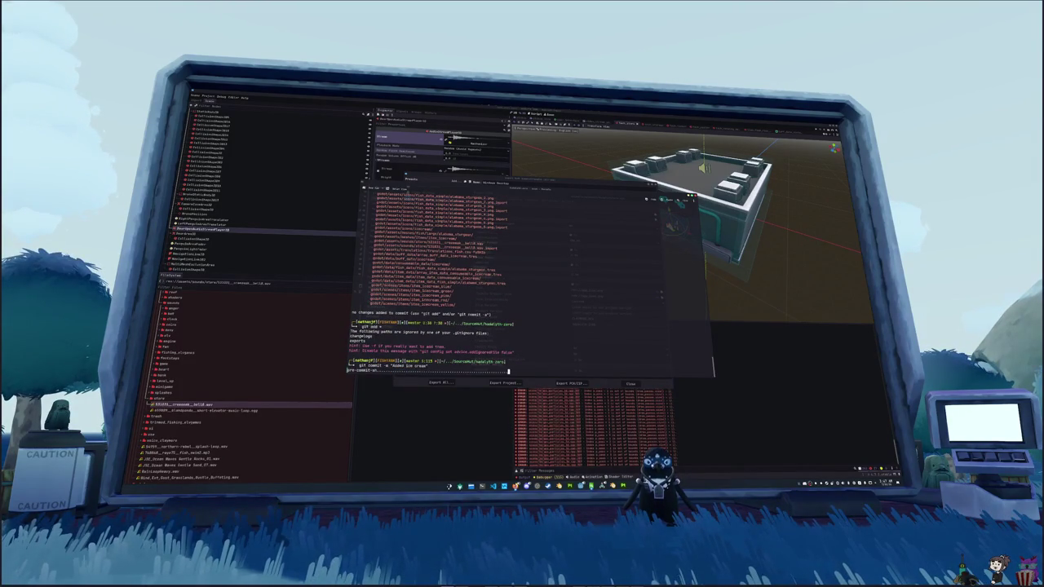
{"action": "type", "text": "git sta"}
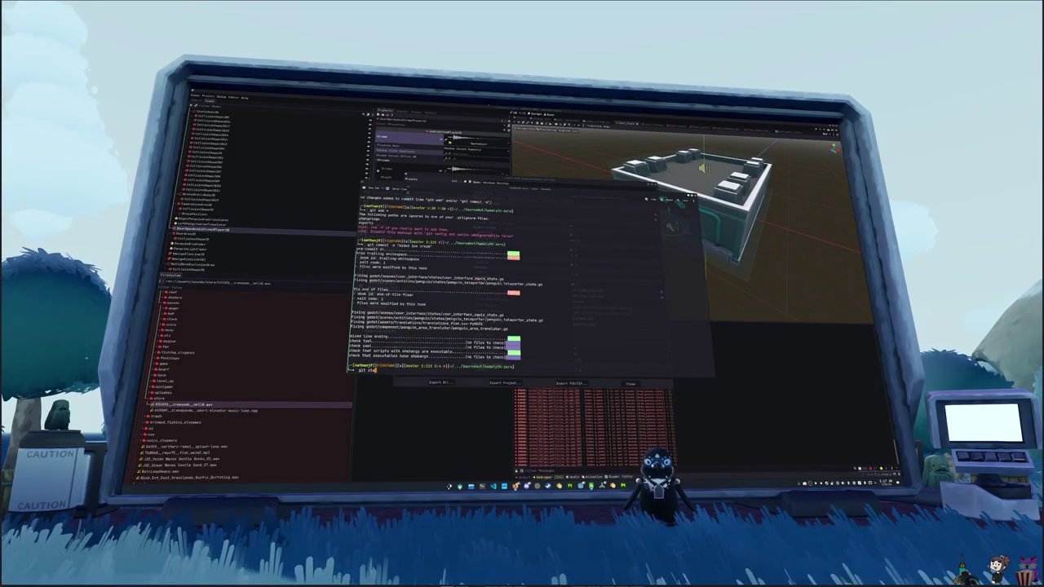
{"action": "type", "text": "s"}
{"action": "key", "text": "Return"}
{"action": "type", "text": "git add "}
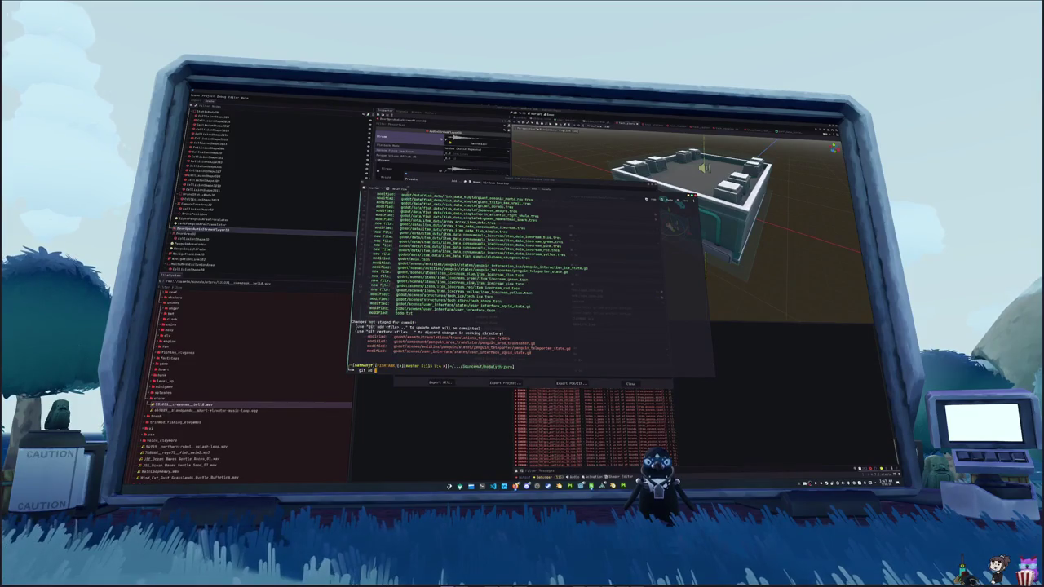
{"action": "type", "text": "."}
{"action": "key", "text": "Return"}
{"action": "type", "text": "git status"}
{"action": "key", "text": "Return"}
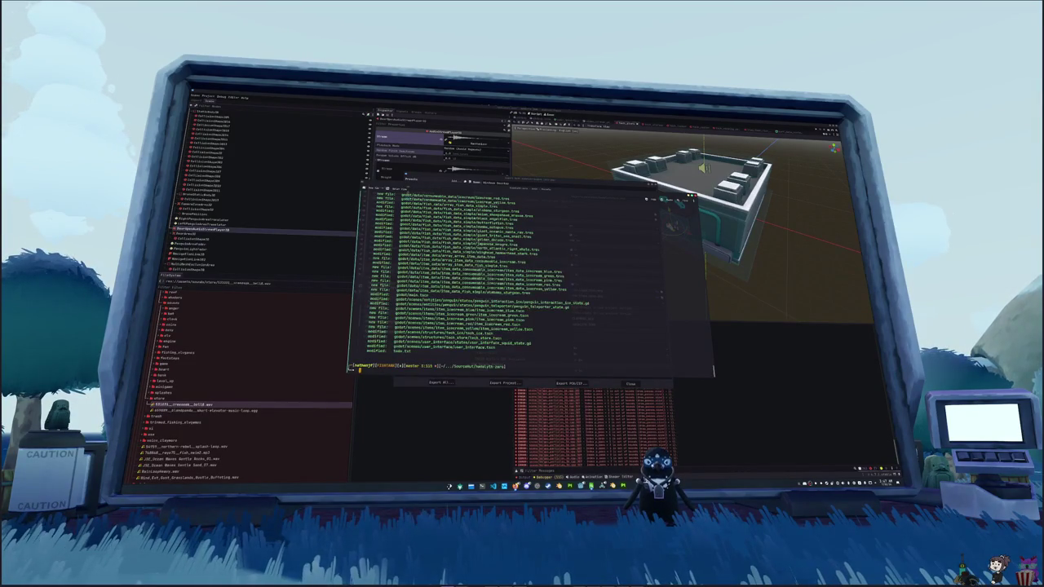
{"action": "type", "text": "ommit -m \"Added ice cream\""}
{"action": "key", "text": "Return"}
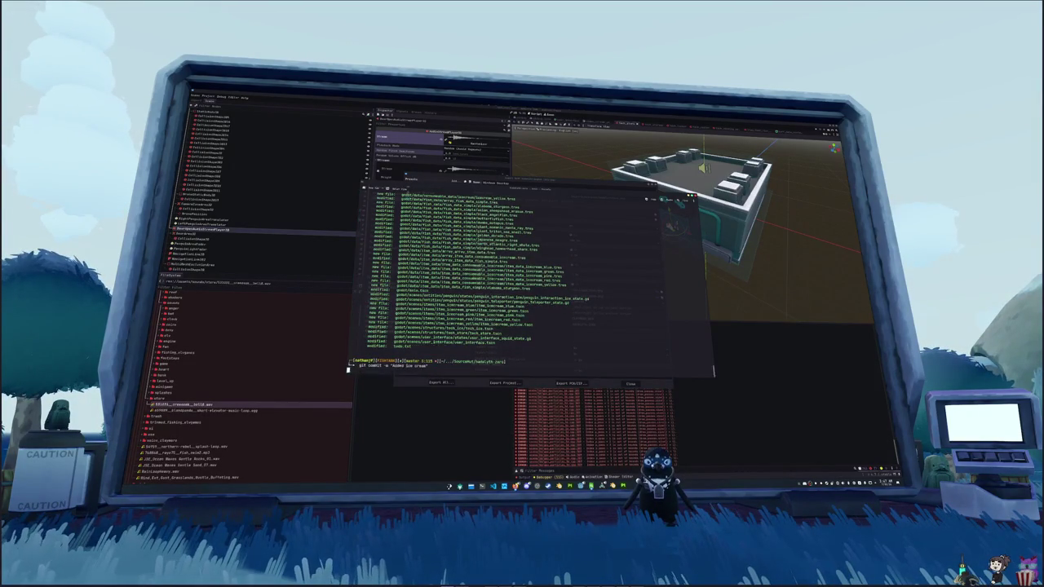
Step: Run the ./steam_no_changelog.sh upload script and submit the Steam account password
{"action": "type", "text": "git"}
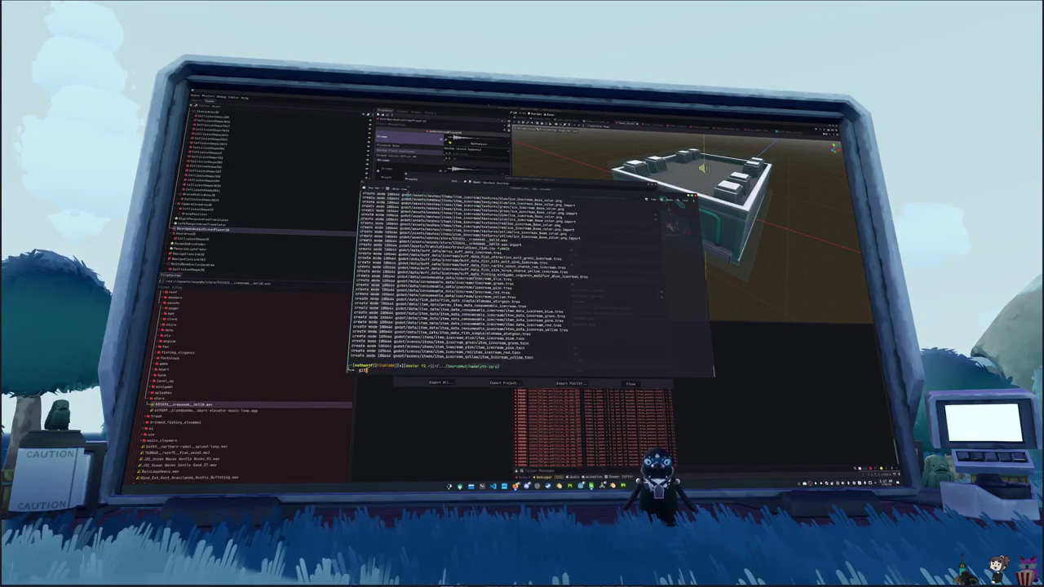
{"action": "key", "text": "BackSpace"}
{"action": "key", "text": "BackSpace"}
{"action": "key", "text": "BackSpace"}
{"action": "type", "text": "./steam"}
{"action": "key", "text": "Tab"}
{"action": "key", "text": "Return"}
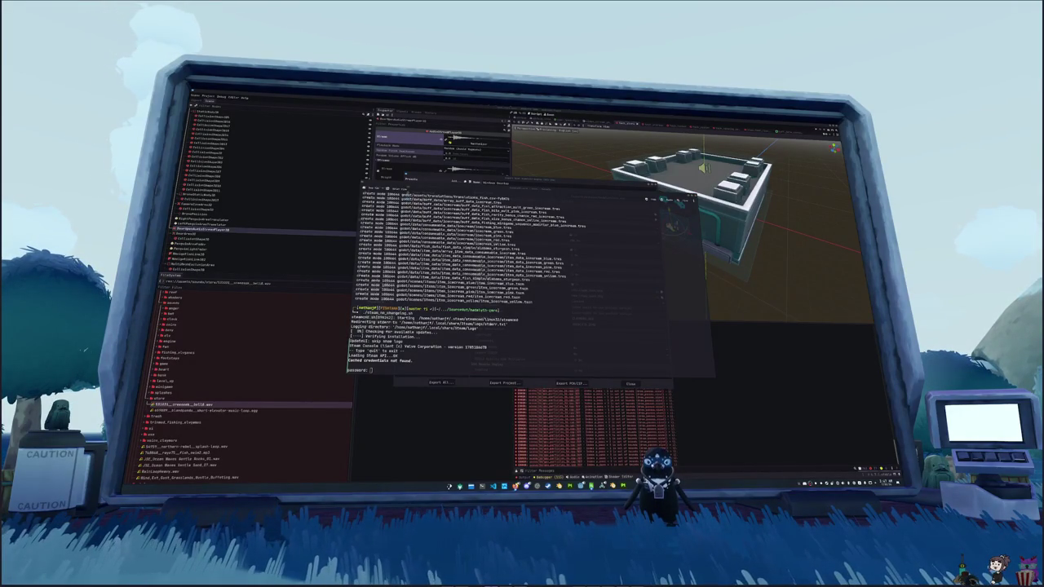
{"action": "triple_click", "coordinate": [618, 349]}
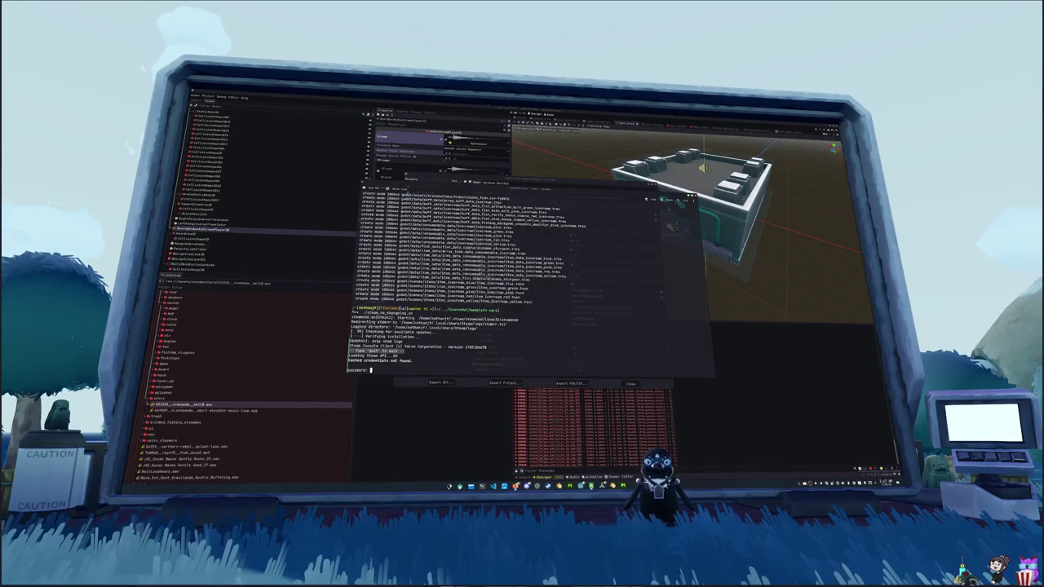
{"action": "key", "text": "Return"}
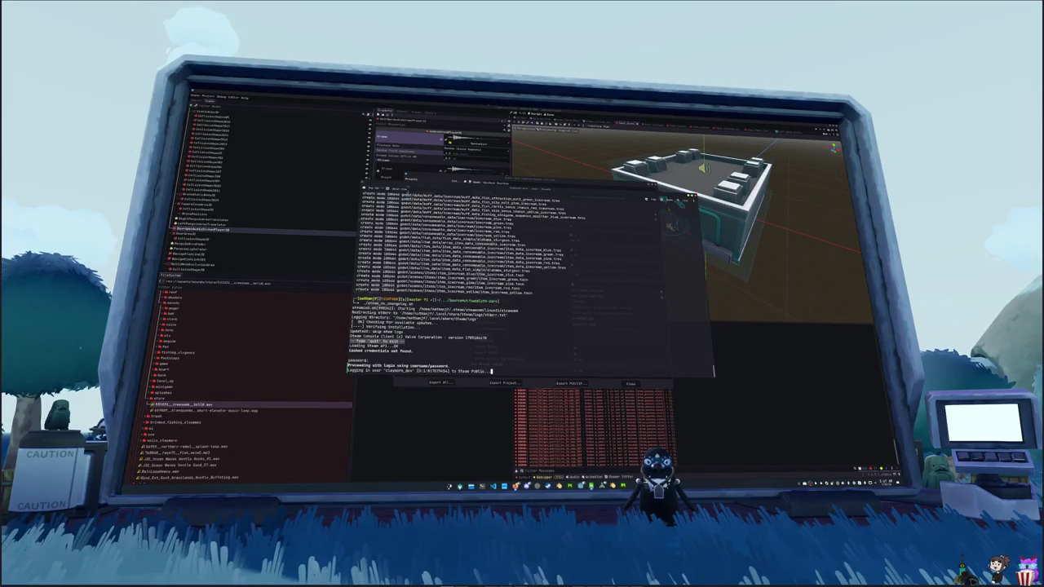